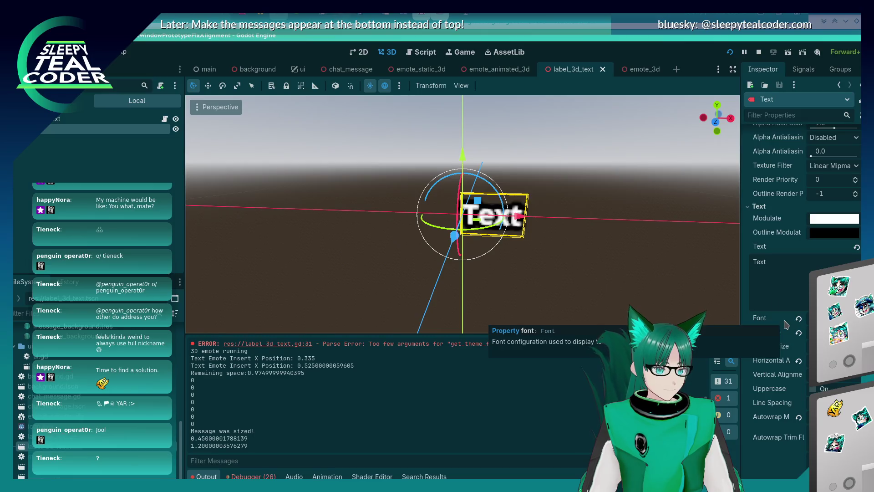
# Change line 31 of label_3d_text.gd to return $Text.font.get_rid() and save the script
pyautogui.scroll(5, 755, 262)
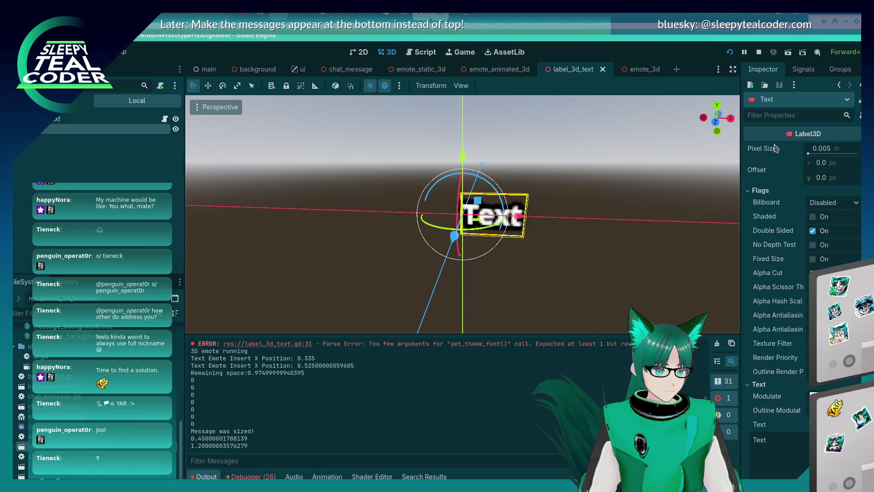
pyautogui.scroll(-3, 765, 277)
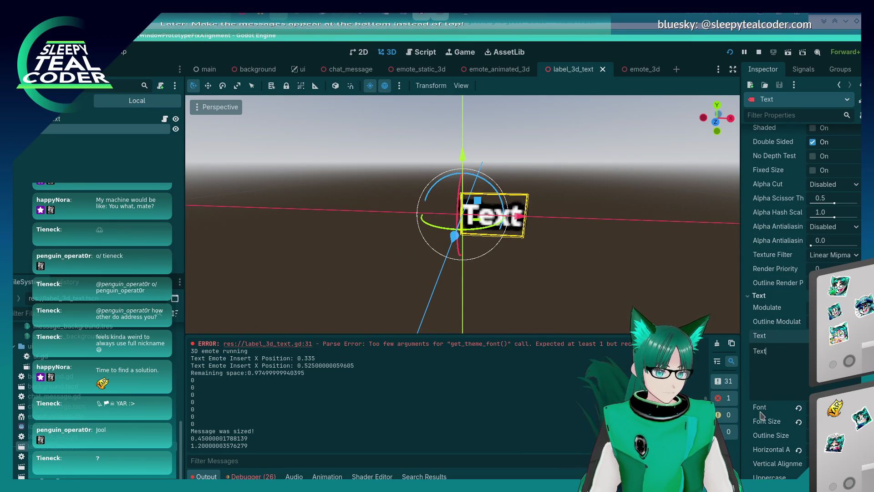
pyautogui.click(426, 52)
pyautogui.click(422, 263)
pyautogui.click(470, 297)
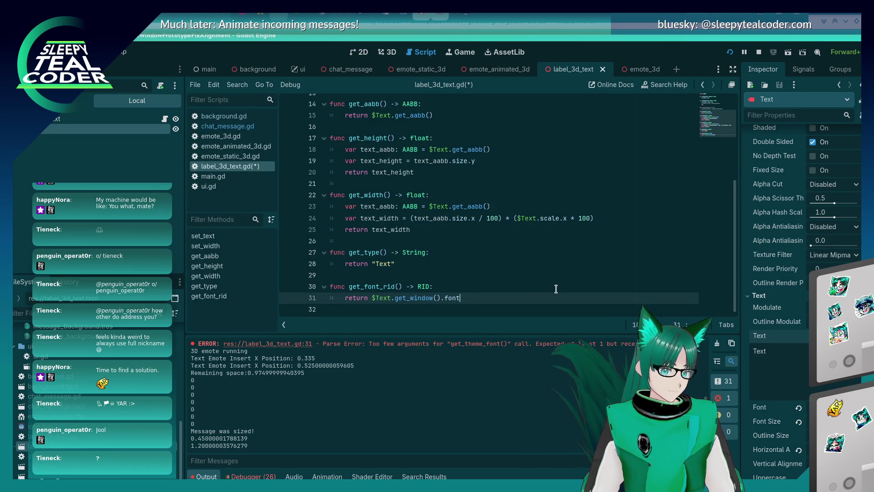
pyautogui.write('tex')
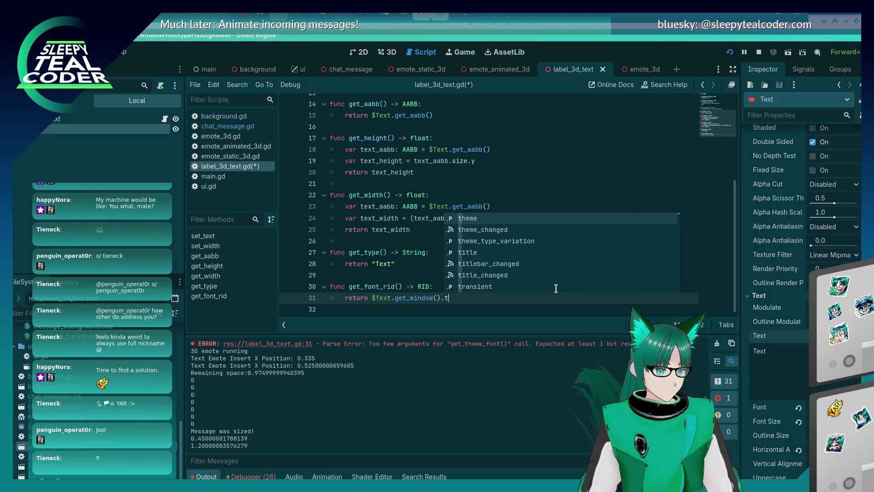
pyautogui.write('t.')
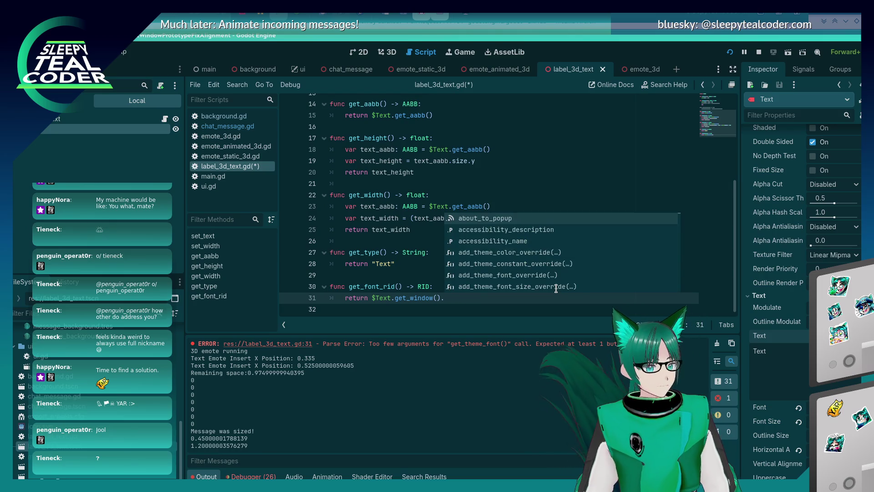
pyautogui.press('BackSpace')
pyautogui.press('BackSpace')
pyautogui.press('BackSpace')
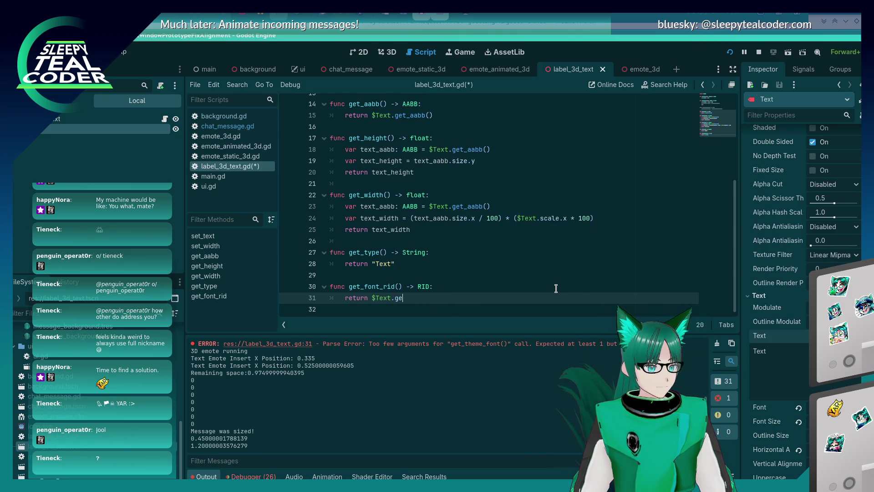
pyautogui.write('f')
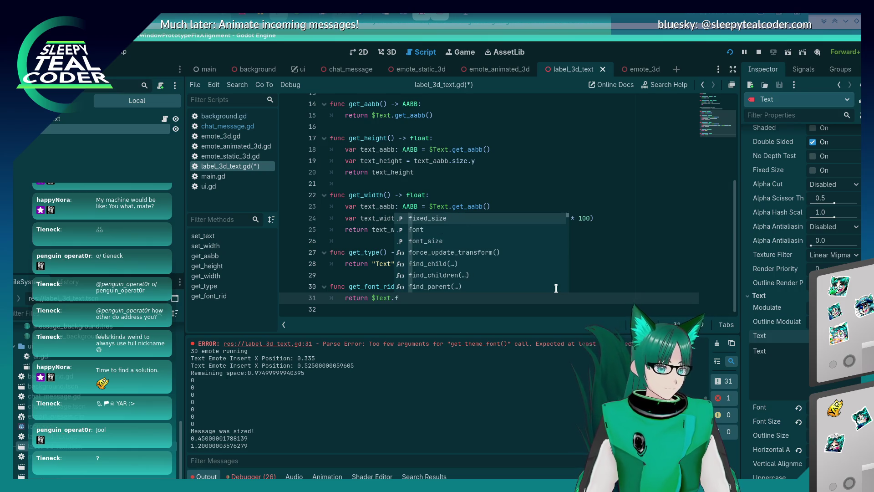
pyautogui.write('ont.get_')
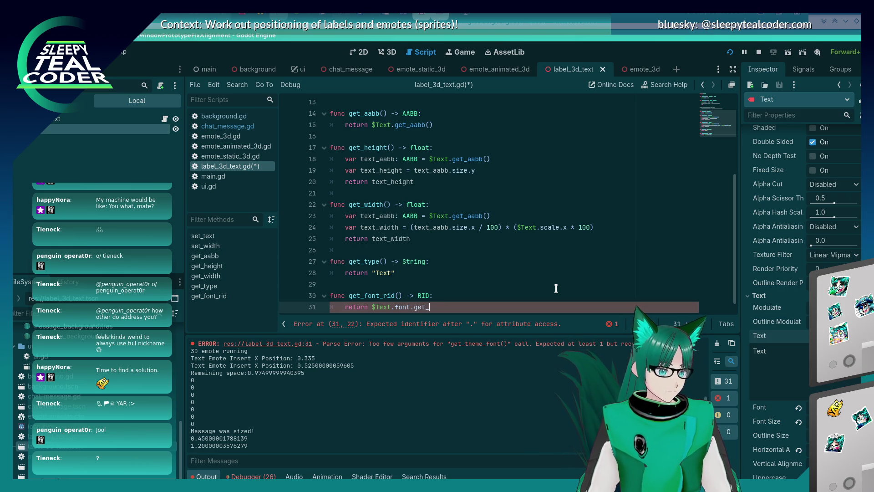
pyautogui.write('()')
pyautogui.hotkey('ctrl', 's')
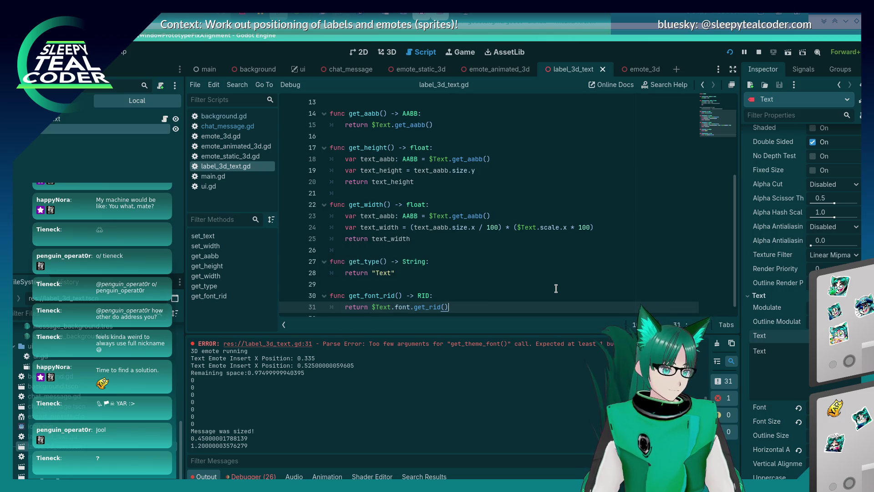
# Bring the running chat test game window to the front
pyautogui.click(531, 265)
pyautogui.scroll(-1, 531, 266)
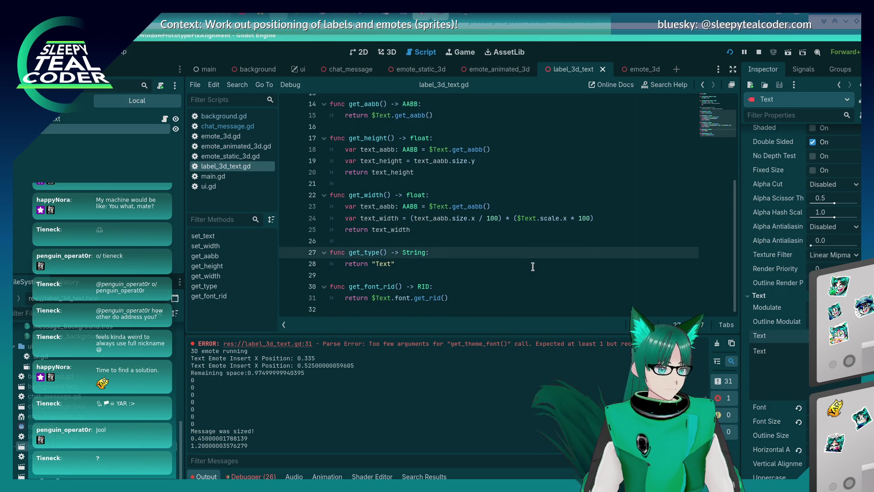
pyautogui.hotkey('alt', 'Tab')
pyautogui.click(533, 135)
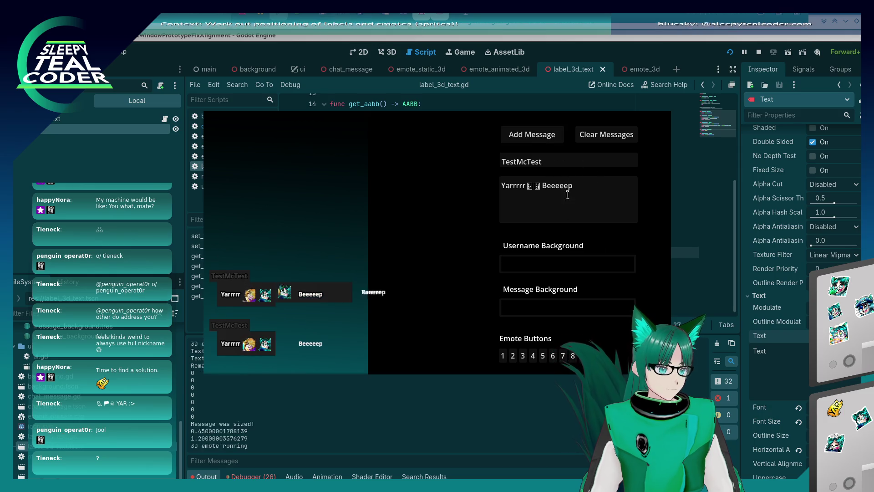
# Add a third TestMcTest message in the running chat test so execution hits the line 31 breakpoint
pyautogui.click(300, 444)
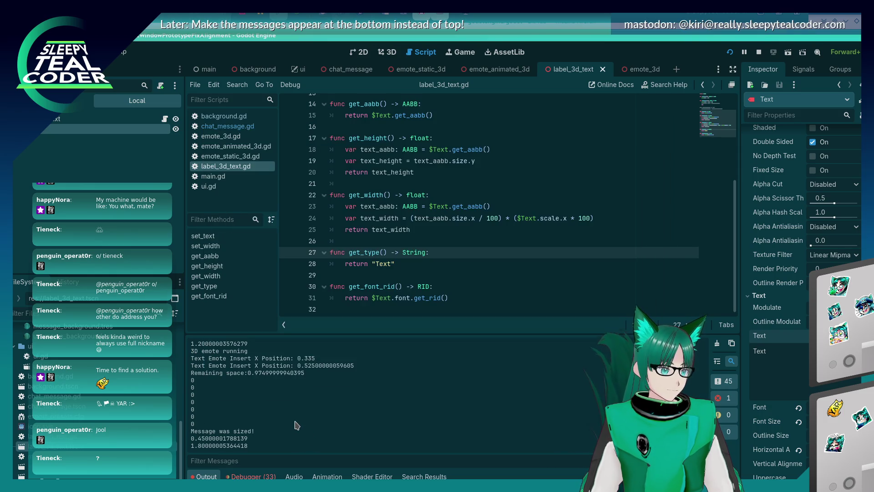
pyautogui.click(433, 297)
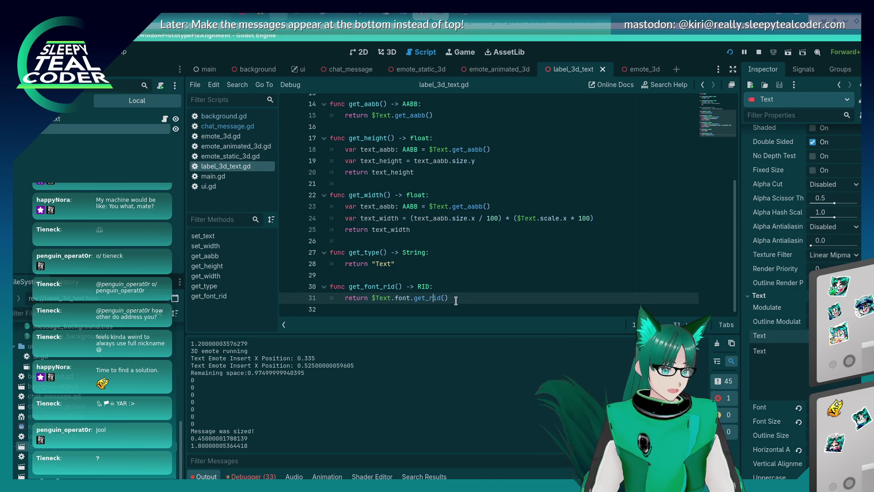
pyautogui.hotkey('alt', 'Tab')
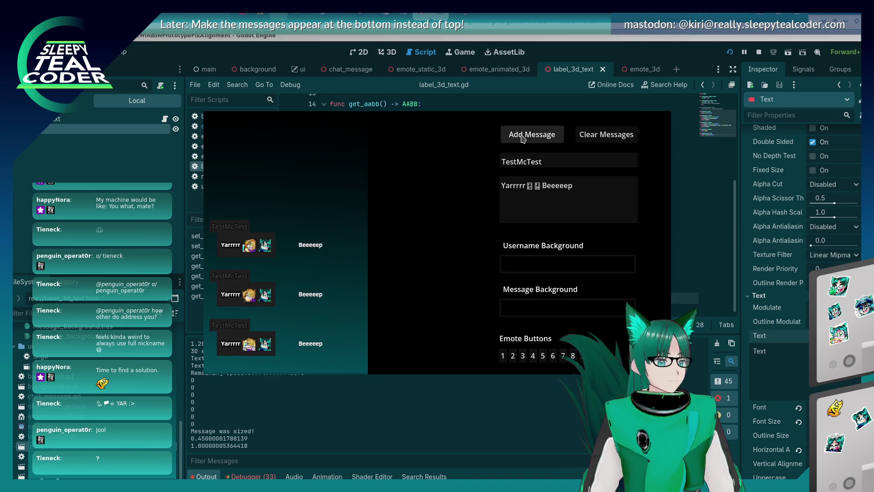
pyautogui.click(522, 138)
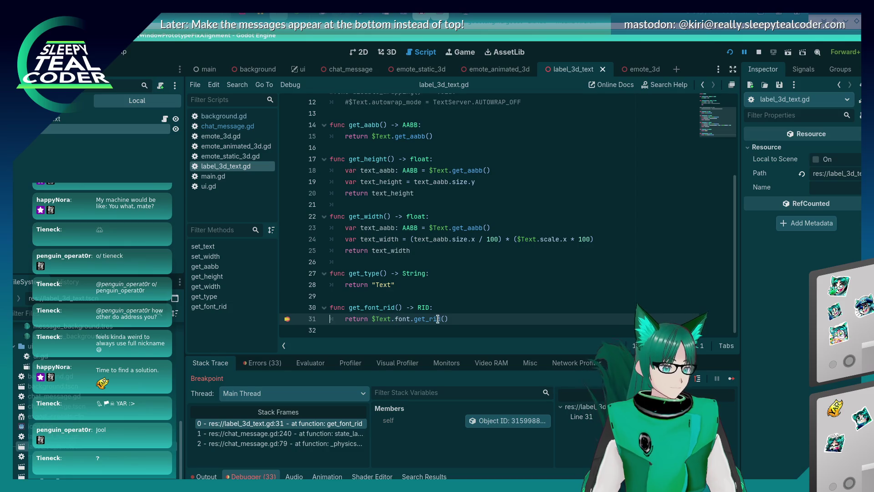
# Evaluate $Text.font in the debugger's Evaluator, getting <null>, then return to the 3D view
pyautogui.moveTo(447, 319)
pyautogui.mouseDown()
pyautogui.moveTo(403, 318)
pyautogui.moveTo(414, 319)
pyautogui.mouseUp()
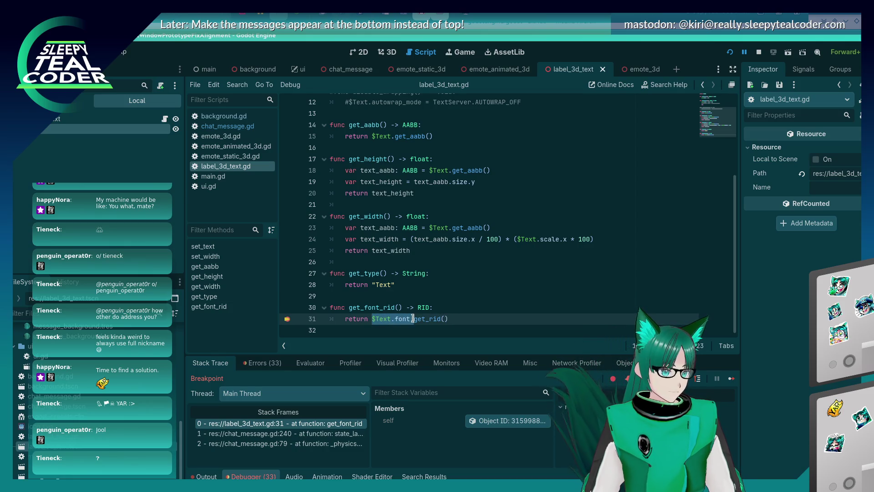
pyautogui.click(321, 368)
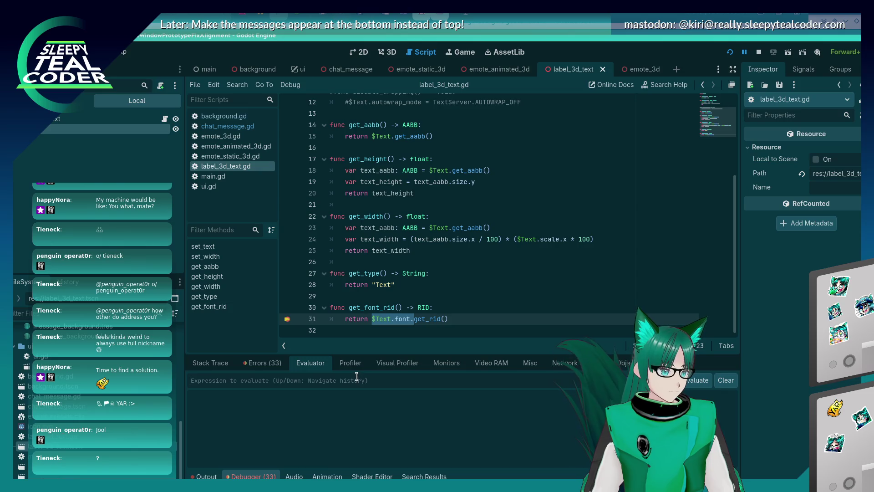
pyautogui.write('$Text.font.')
pyautogui.press('Return')
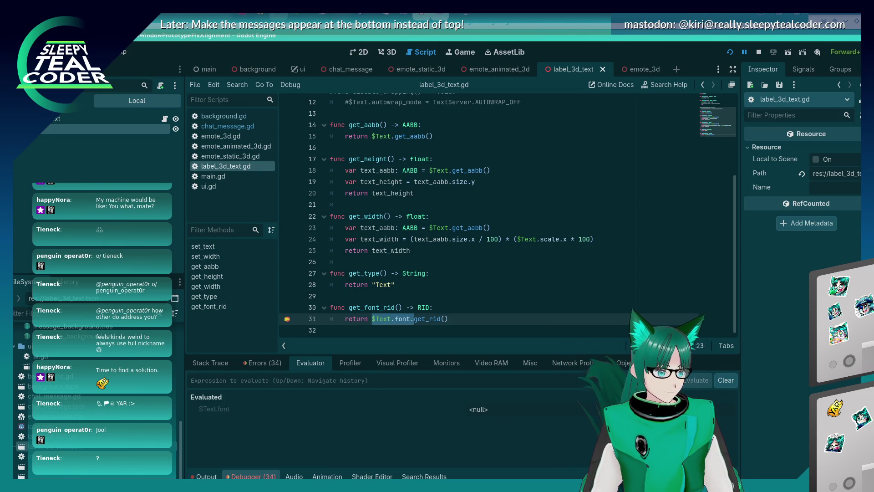
pyautogui.click(490, 413)
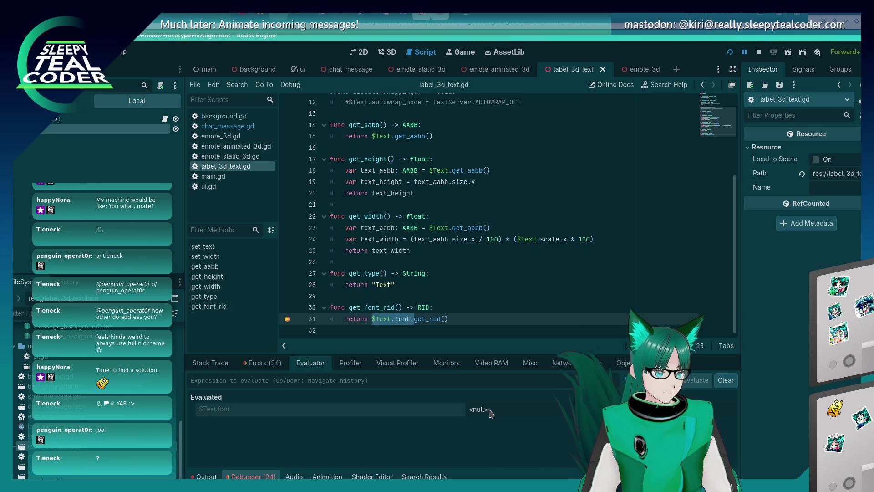
pyautogui.write('$Text.font.')
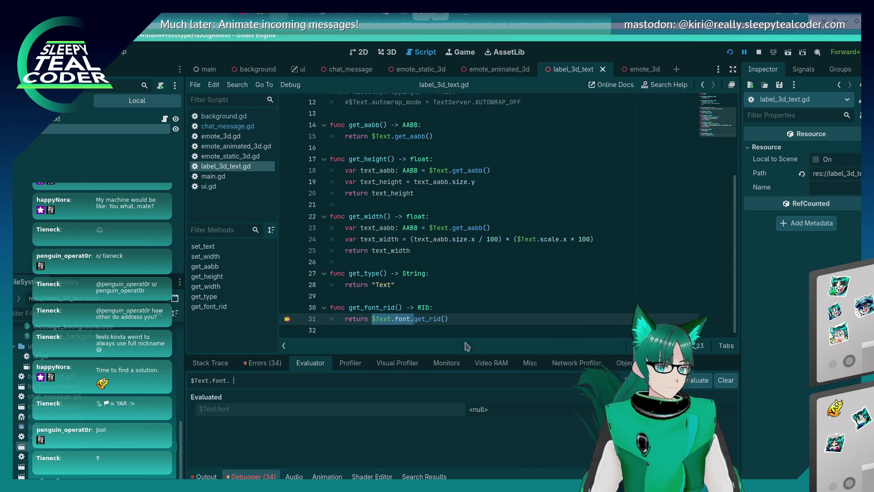
pyautogui.click(386, 52)
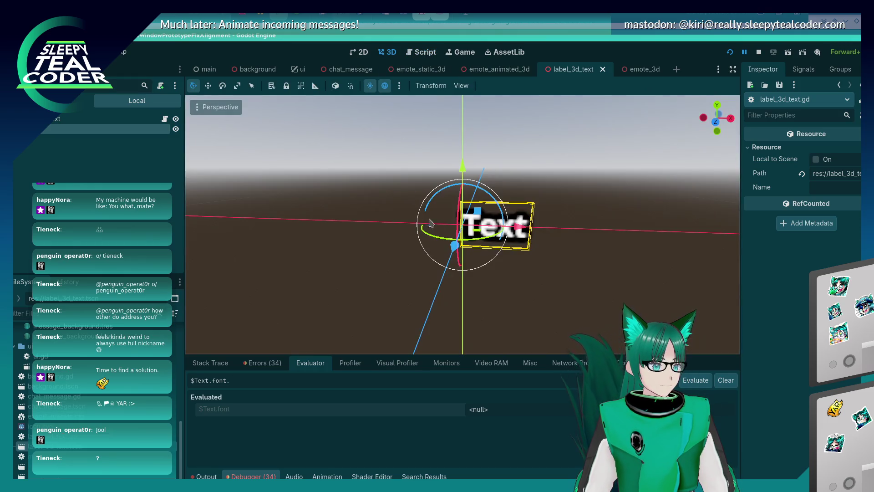
# Expand the Text label's Open Sans SemiBold font and its Resource section, then open the main scene
pyautogui.click(574, 302)
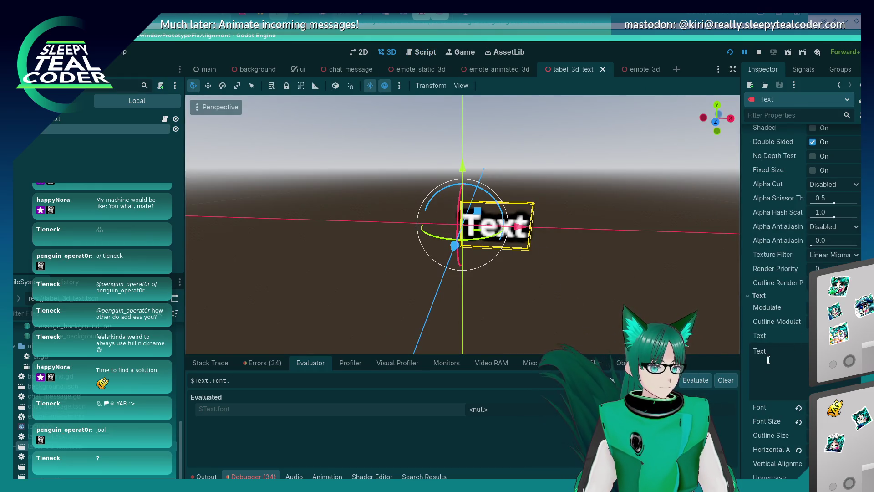
pyautogui.scroll(-3, 772, 416)
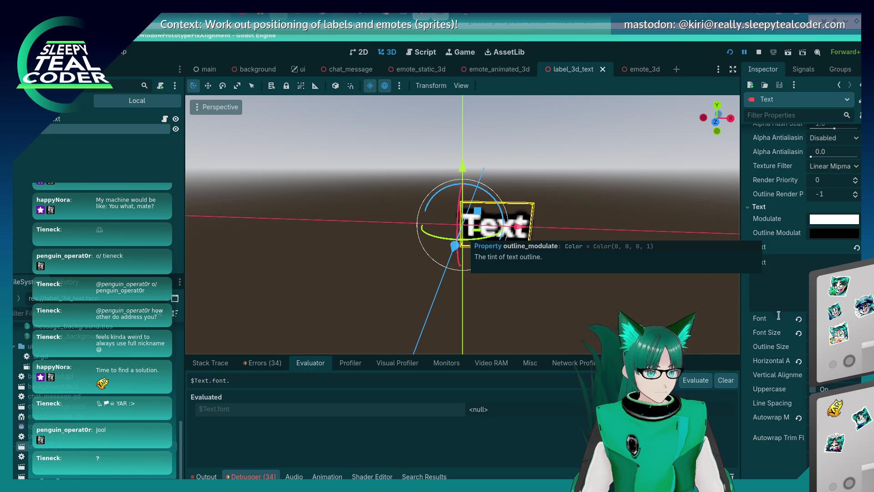
pyautogui.click(829, 318)
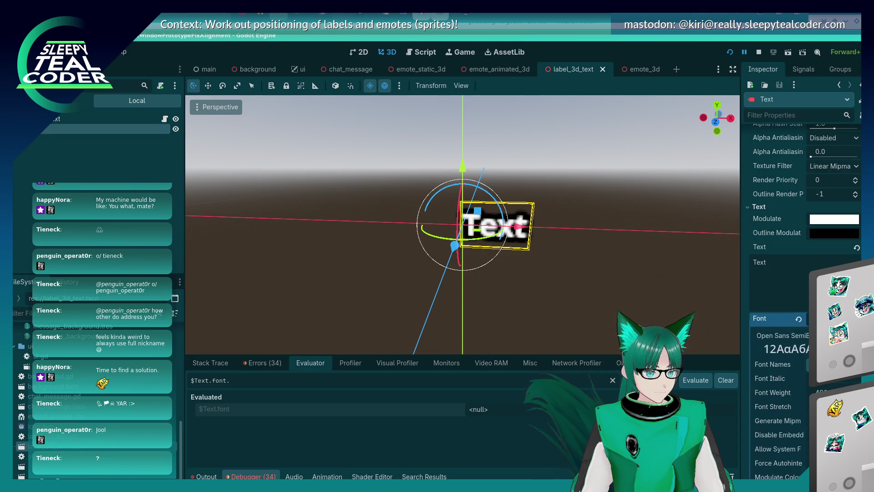
pyautogui.scroll(-5, 747, 316)
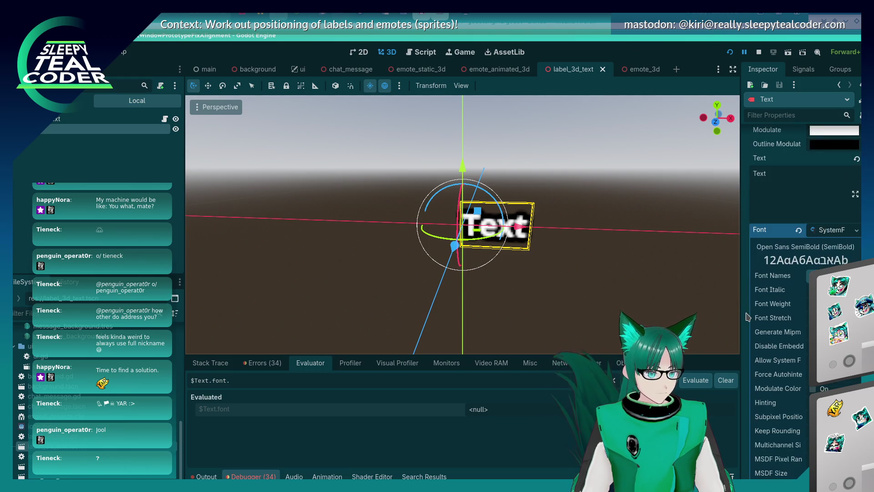
pyautogui.scroll(3, 747, 316)
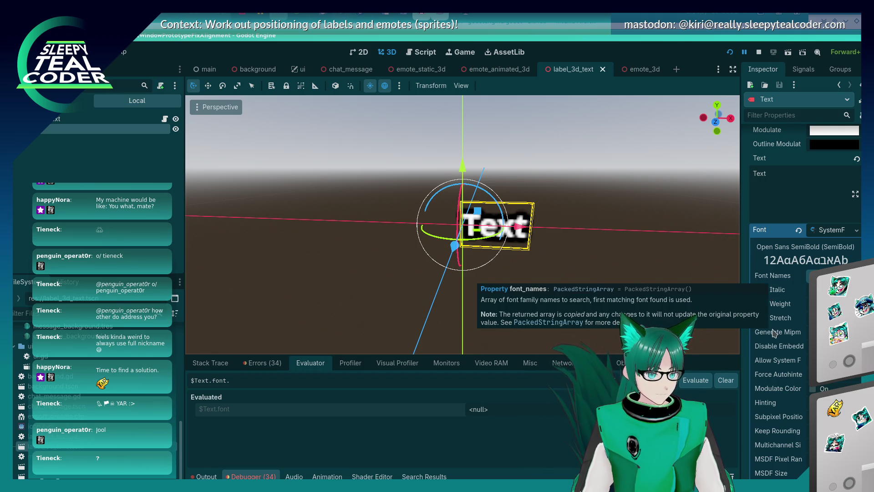
pyautogui.scroll(-3, 775, 333)
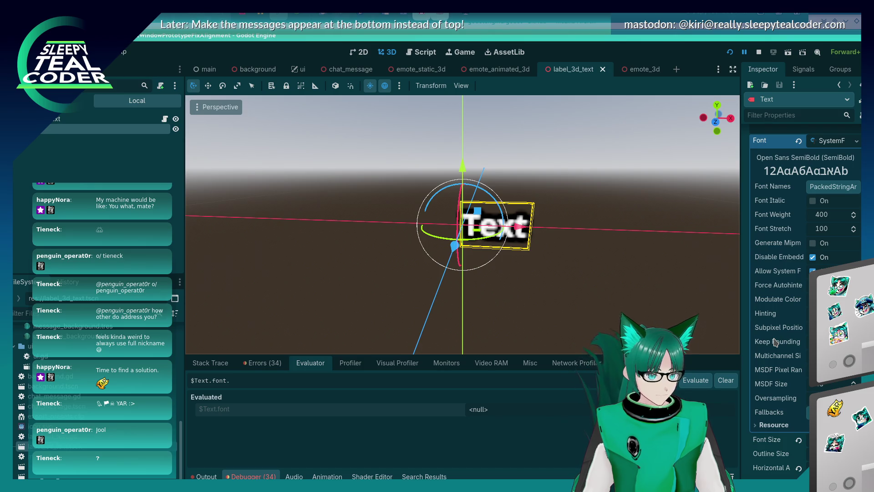
pyautogui.click(779, 426)
pyautogui.scroll(-3, 785, 395)
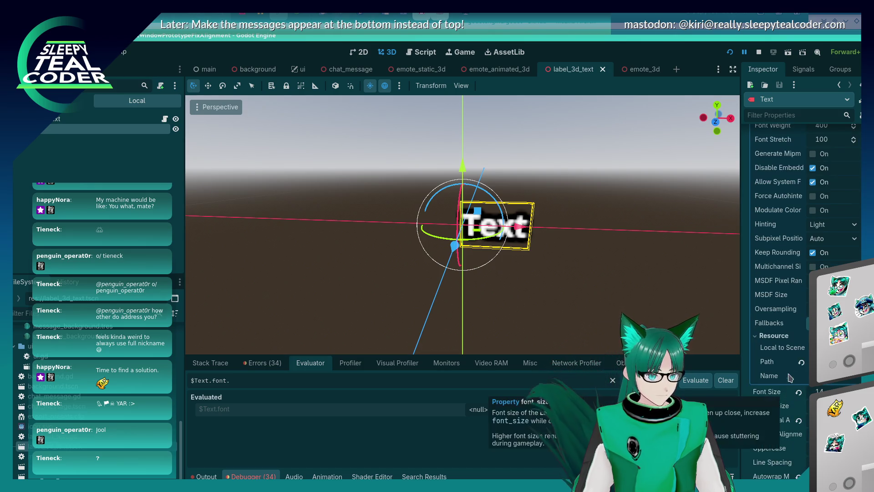
pyautogui.moveTo(789, 356)
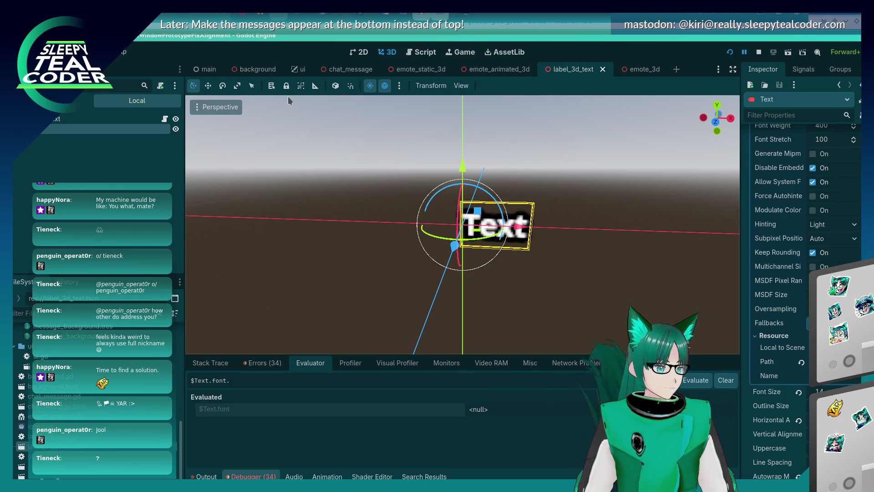
pyautogui.click(208, 69)
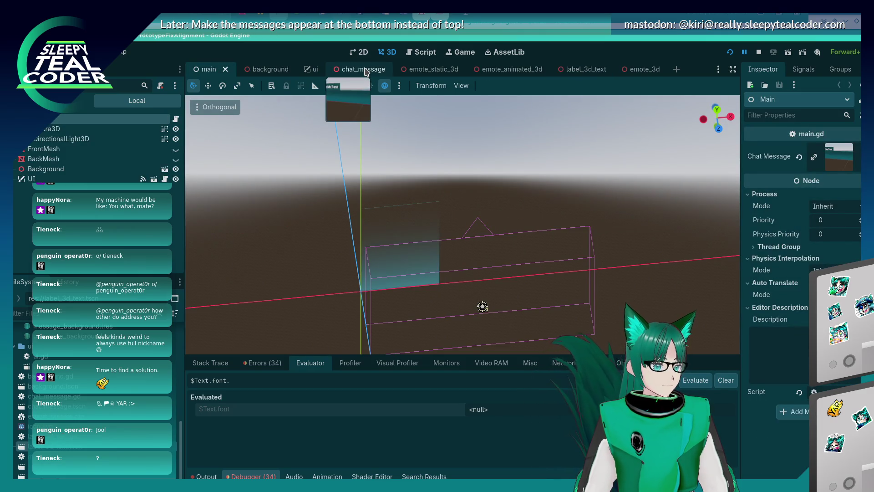
# Cycle through the chat_message, background, ui, main, emote and label_3d_text scene tabs
pyautogui.click(378, 74)
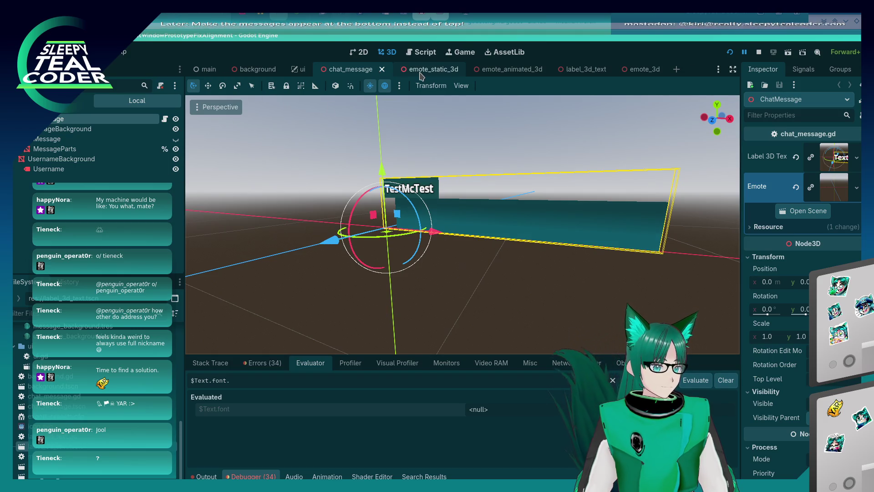
pyautogui.click(266, 72)
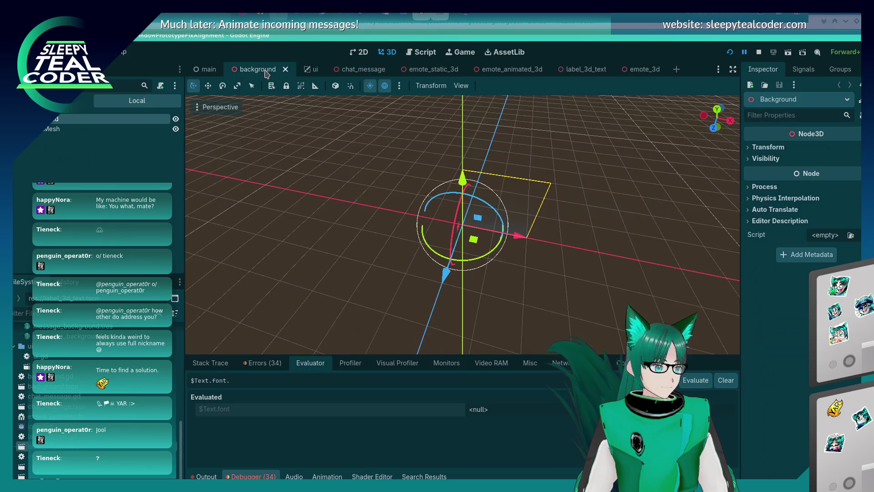
pyautogui.click(305, 71)
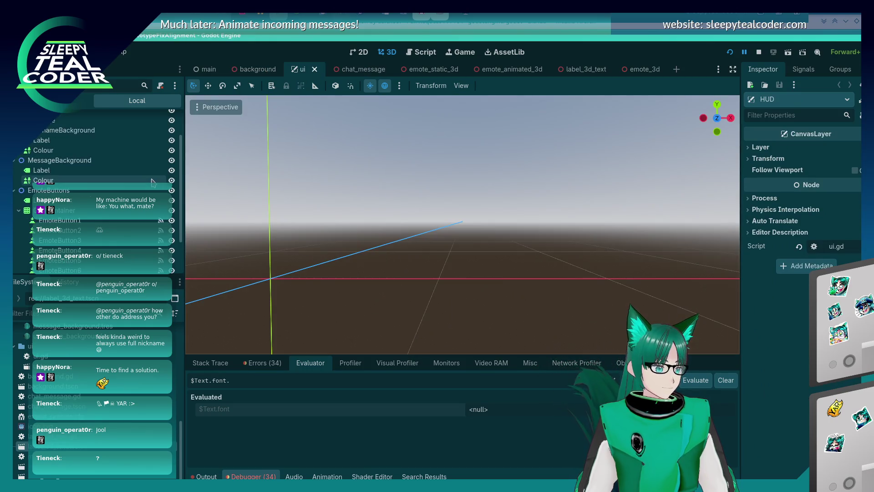
pyautogui.click(255, 69)
pyautogui.click(208, 69)
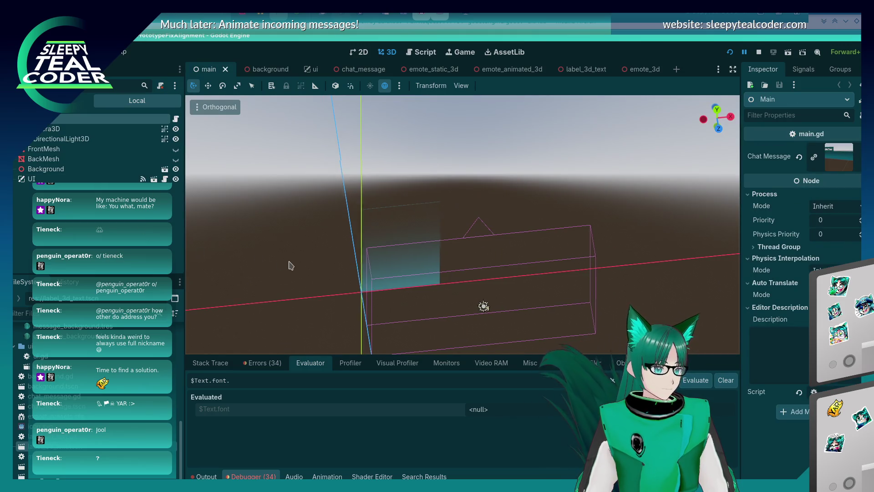
pyautogui.moveTo(288, 264)
pyautogui.mouseDown()
pyautogui.moveTo(351, 253)
pyautogui.moveTo(241, 224)
pyautogui.moveTo(295, 176)
pyautogui.moveTo(250, 226)
pyautogui.mouseUp()
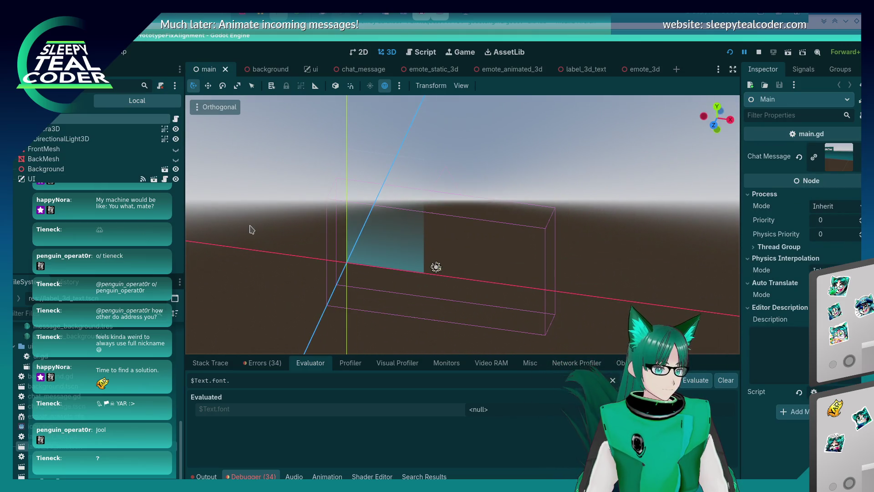
pyautogui.click(269, 69)
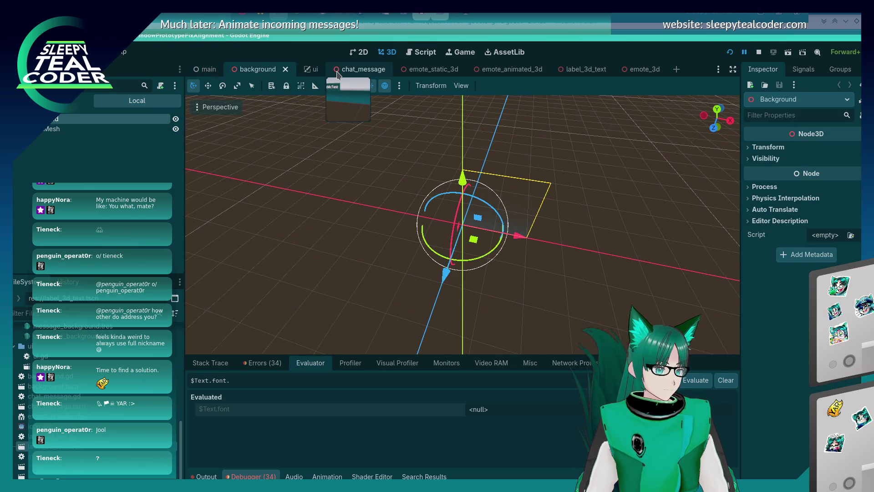
pyautogui.click(342, 69)
pyautogui.click(407, 70)
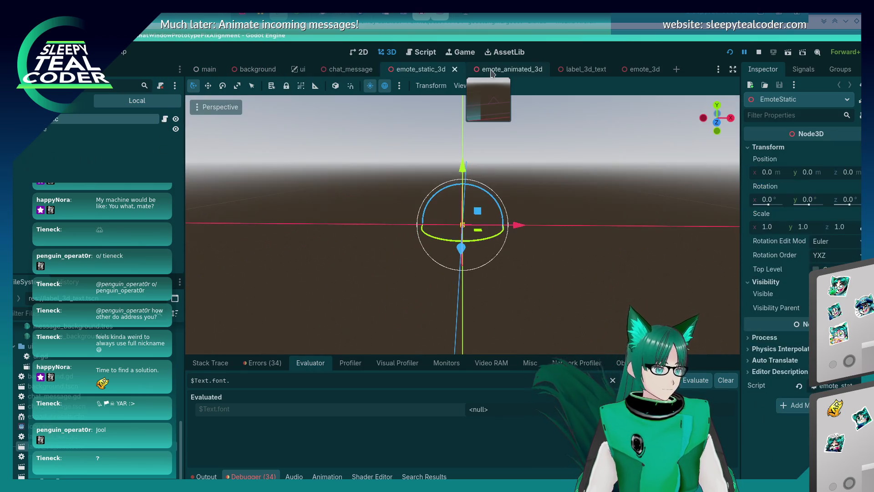
pyautogui.click(494, 69)
pyautogui.click(574, 70)
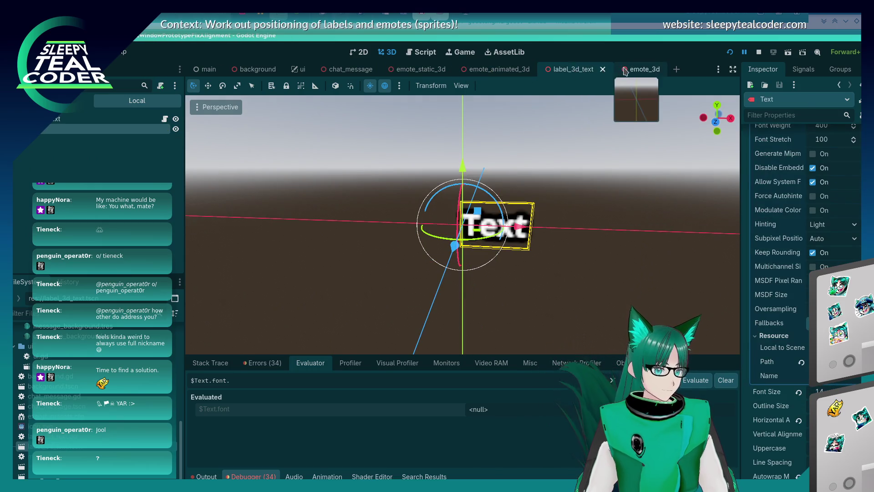
pyautogui.click(623, 71)
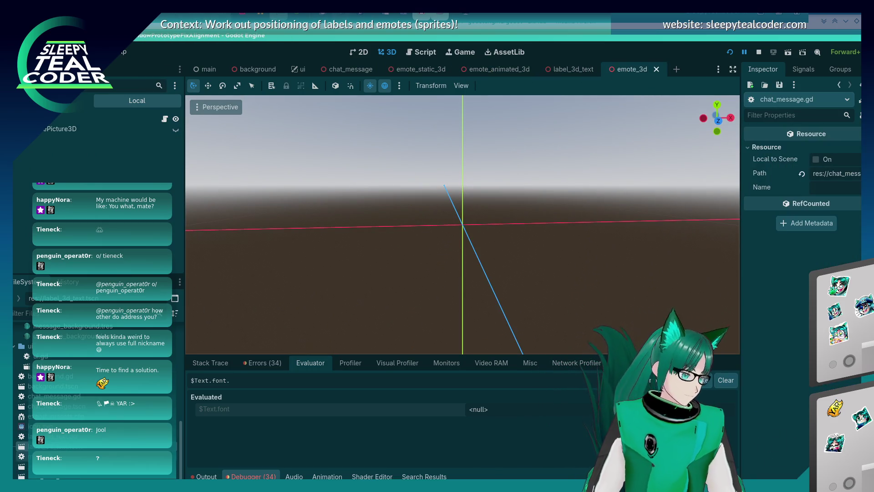
# Open the ui scene from the FileSystem dock, then close its tab, leaving background active
pyautogui.scroll(5, 76, 411)
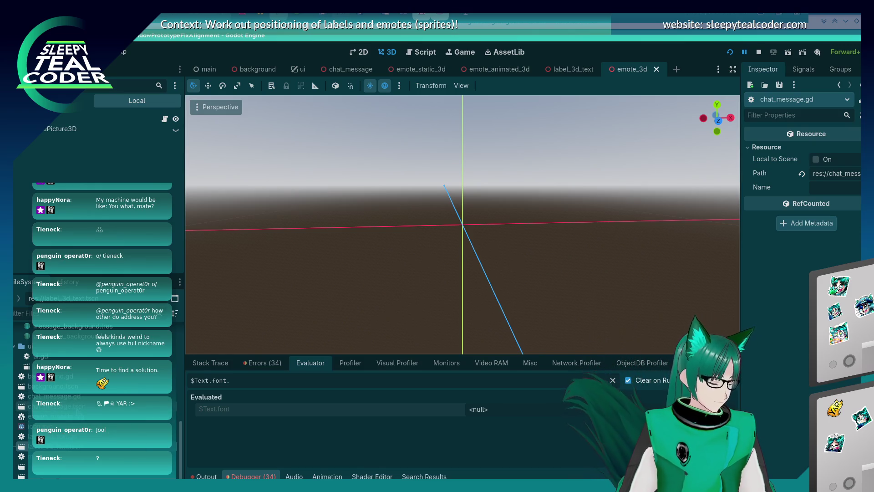
pyautogui.scroll(-2, 77, 411)
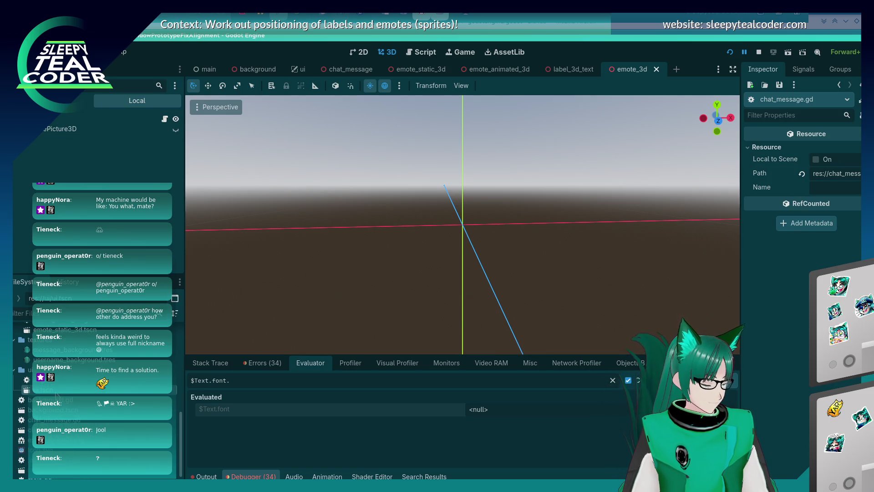
pyautogui.doubleClick(55, 429)
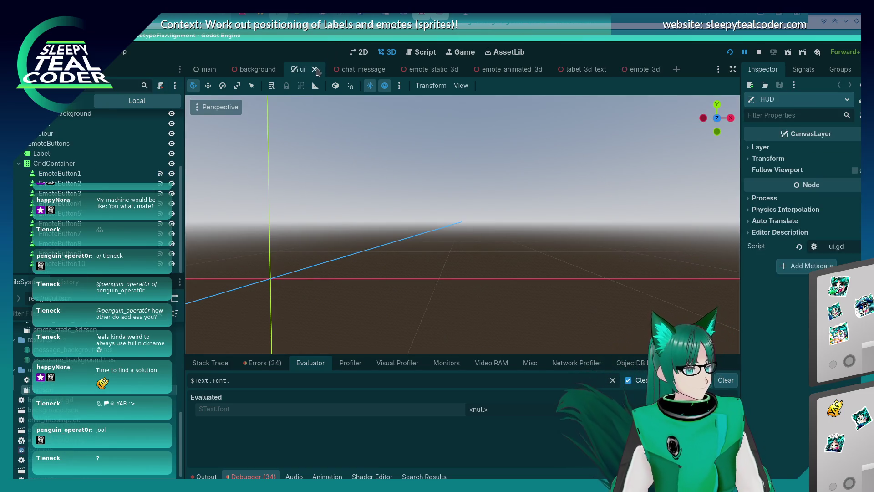
pyautogui.click(314, 68)
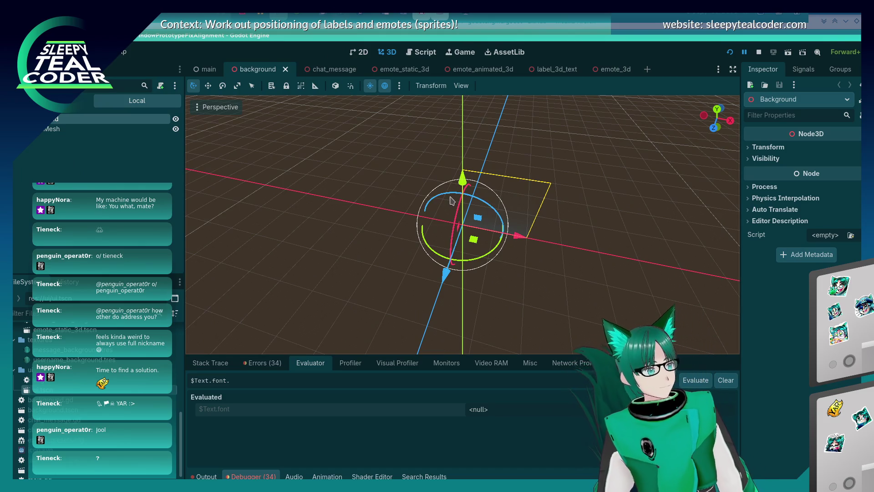
# In the debug window, check Output, Evaluator and Stack Trace, then continue execution
pyautogui.hotkey('alt', 'Tab')
pyautogui.press('Tab')
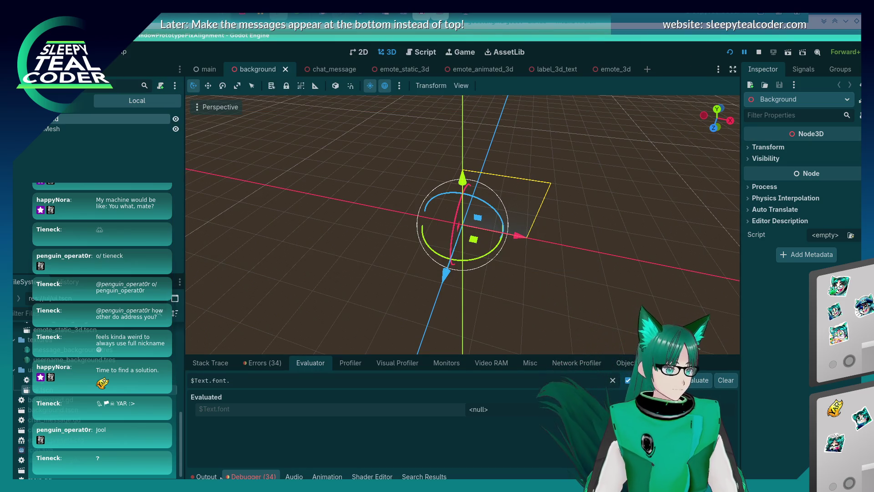
pyautogui.click(206, 476)
pyautogui.click(254, 476)
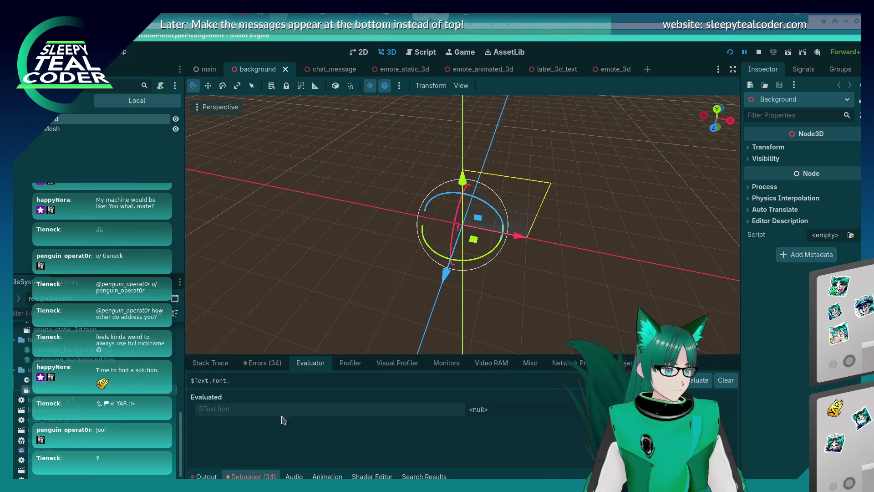
pyautogui.click(221, 364)
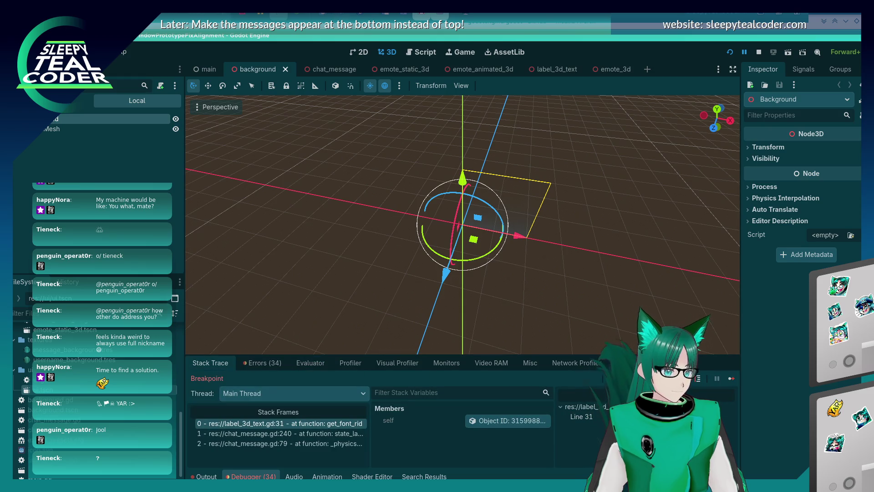
pyautogui.click(731, 378)
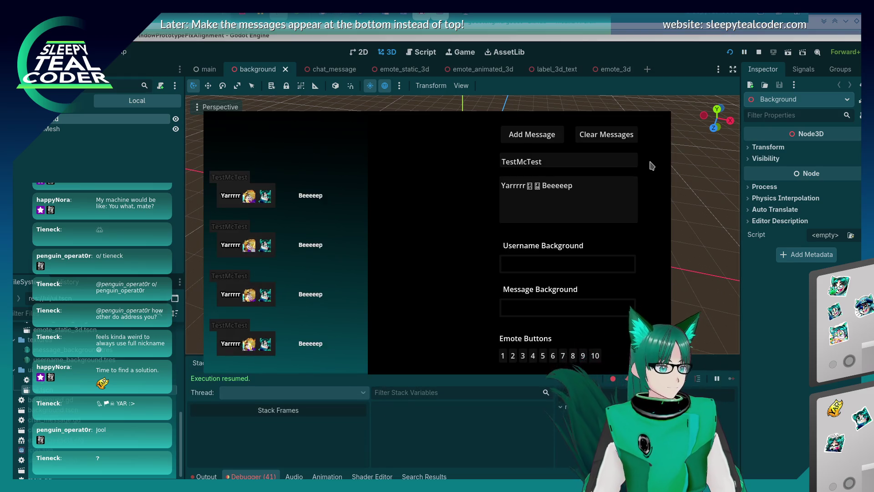
# In the running game, enable 3D selection and pick the Beeeeep message's Text node
pyautogui.hotkey('alt', 'Tab')
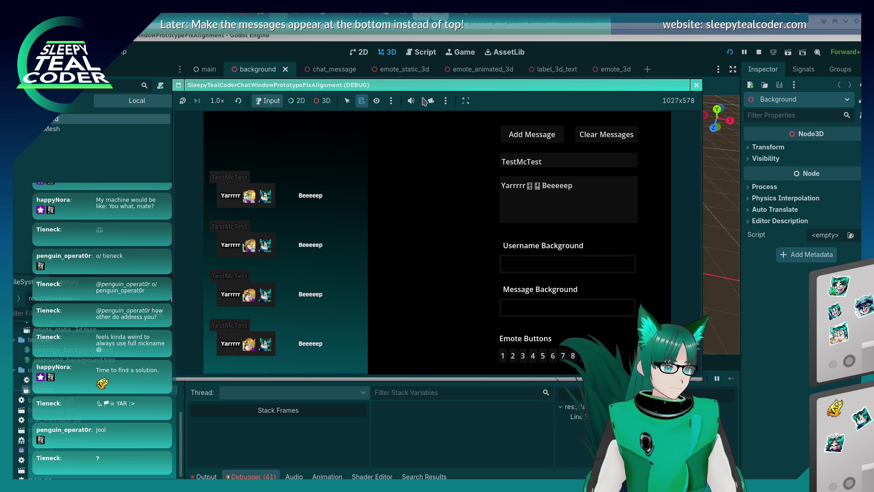
pyautogui.click(429, 101)
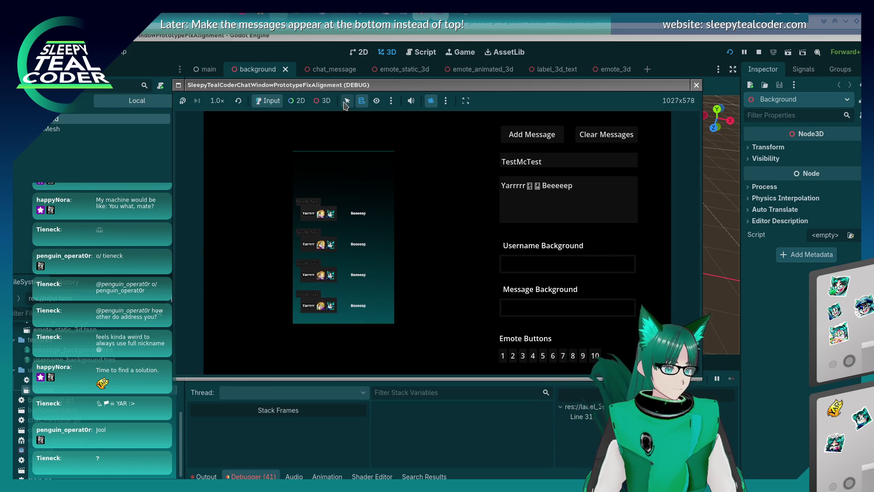
pyautogui.click(326, 100)
pyautogui.rightClick(355, 214)
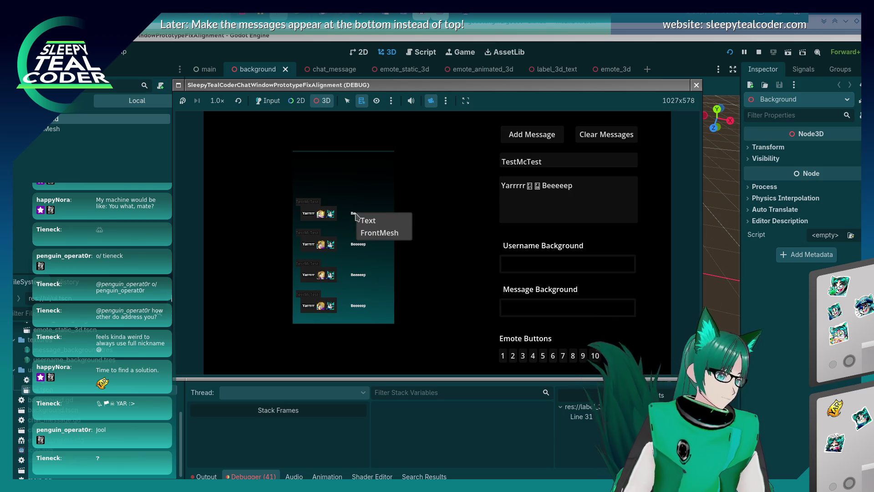
pyautogui.click(361, 222)
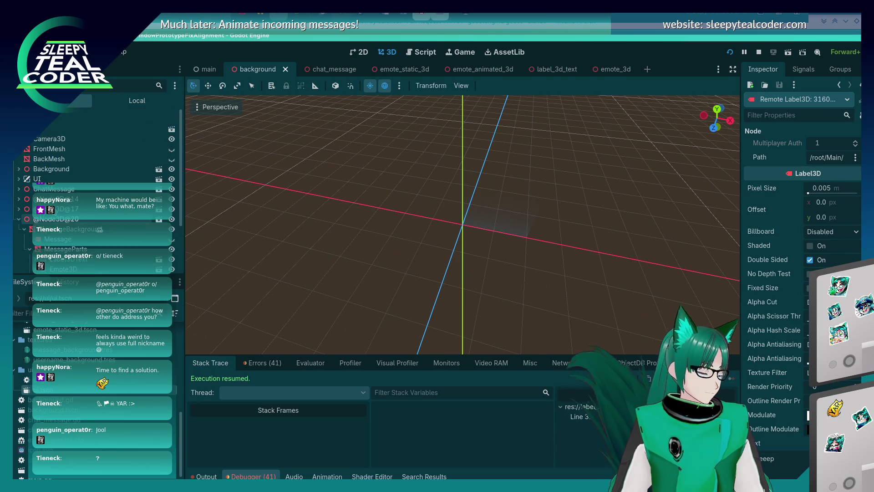
# Scroll through the remote Beeeeep Label3D properties, such as font size 14 and outline 12
pyautogui.scroll(-1, 100, 205)
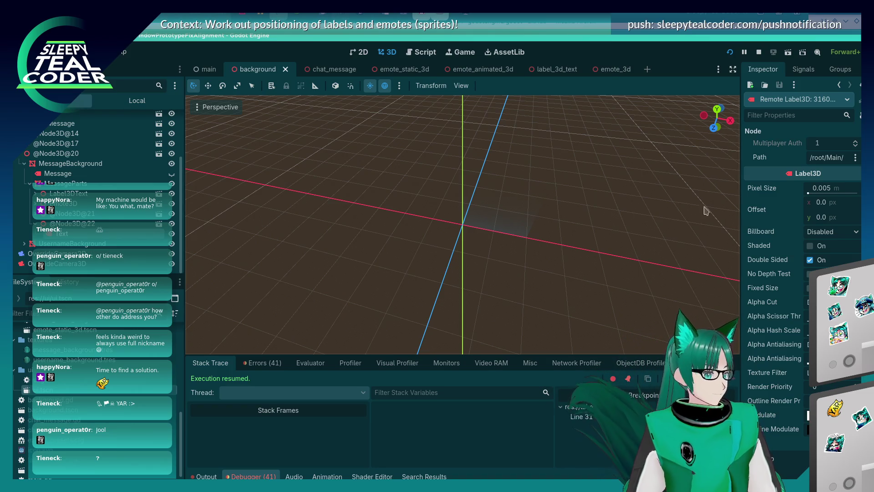
pyautogui.scroll(-2, 758, 265)
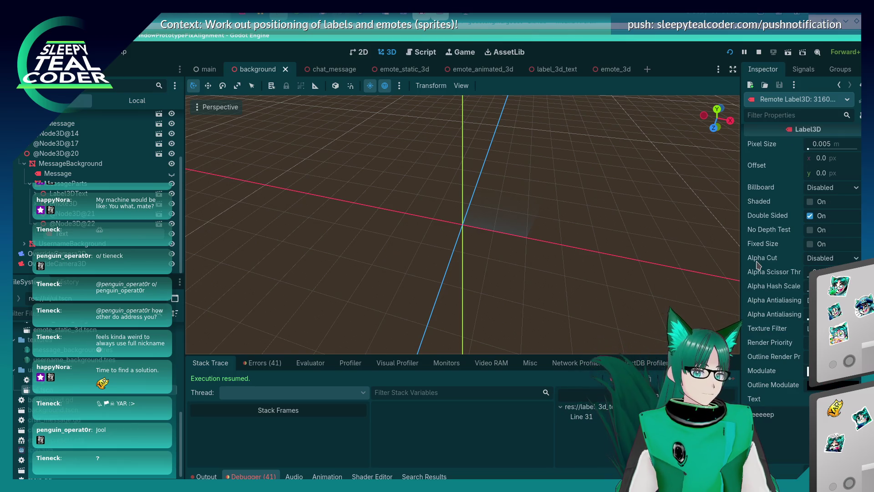
pyautogui.moveTo(757, 264)
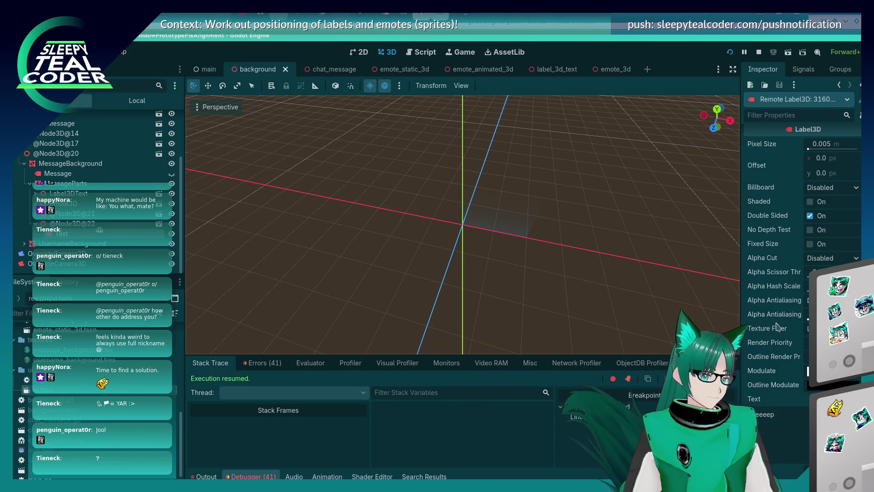
pyautogui.scroll(-10, 788, 376)
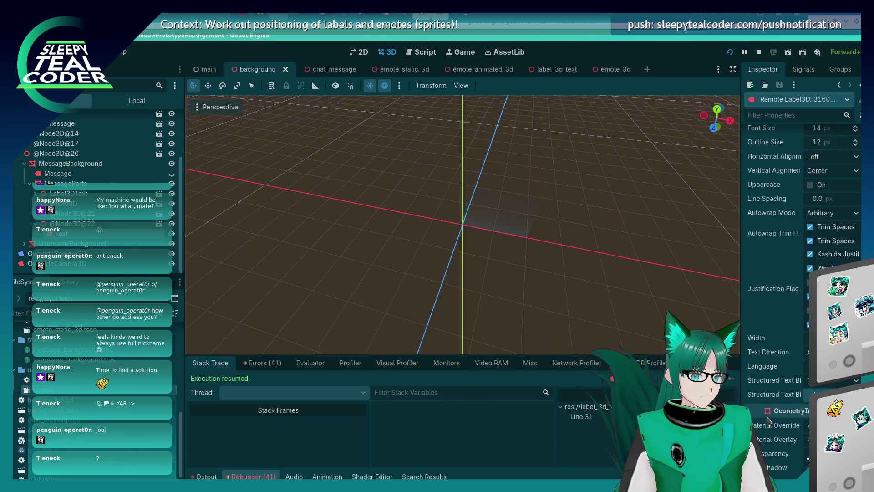
pyautogui.scroll(-10, 767, 394)
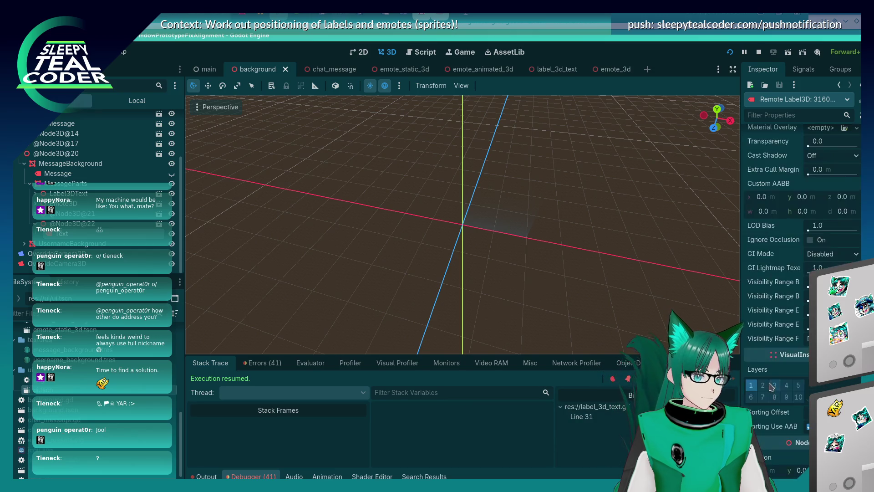
pyautogui.scroll(-2, 770, 386)
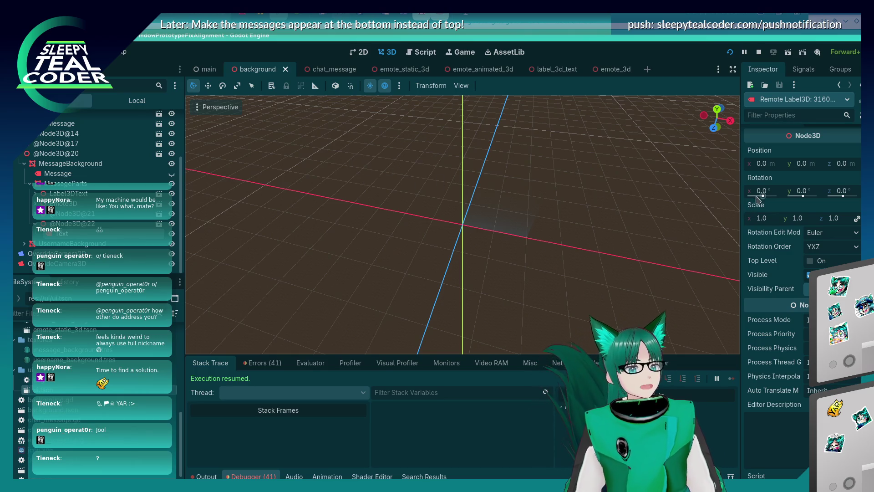
pyautogui.scroll(20, 769, 311)
pyautogui.scroll(5, 769, 310)
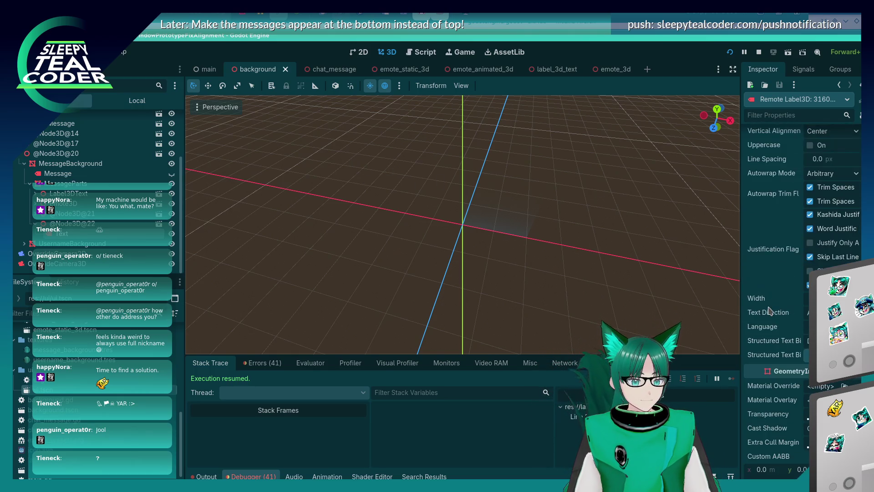
pyautogui.scroll(10, 769, 310)
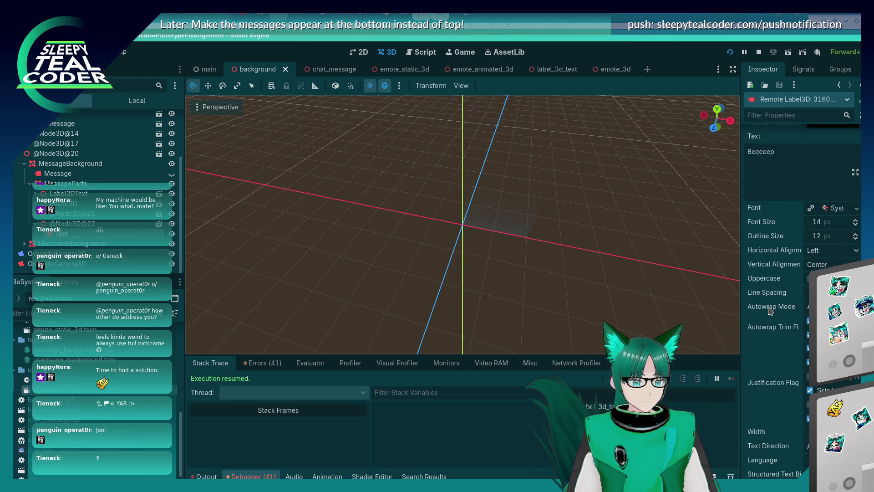
pyautogui.scroll(3, 769, 310)
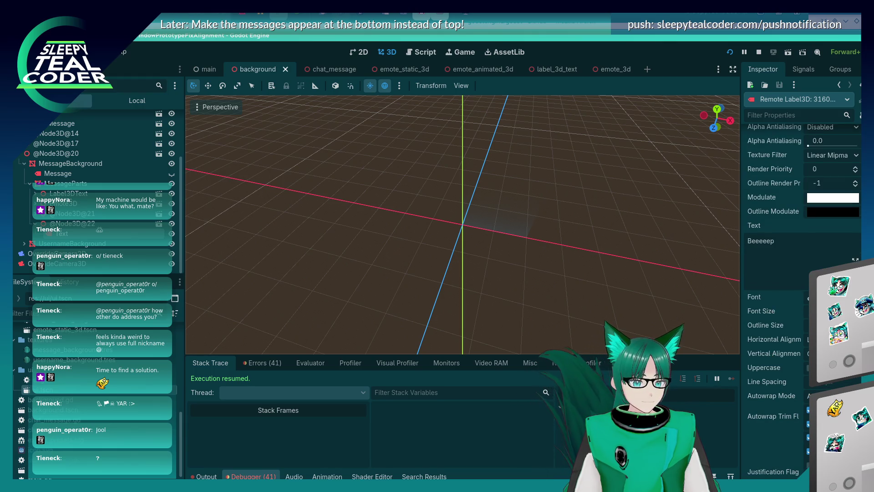
# Open and dismiss the Font resource menu, then return to the running game window
pyautogui.click(809, 297)
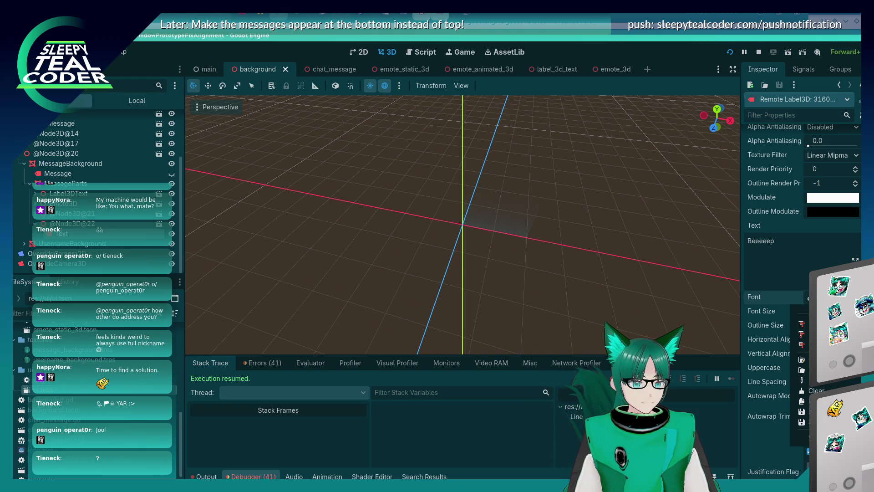
pyautogui.press('Escape')
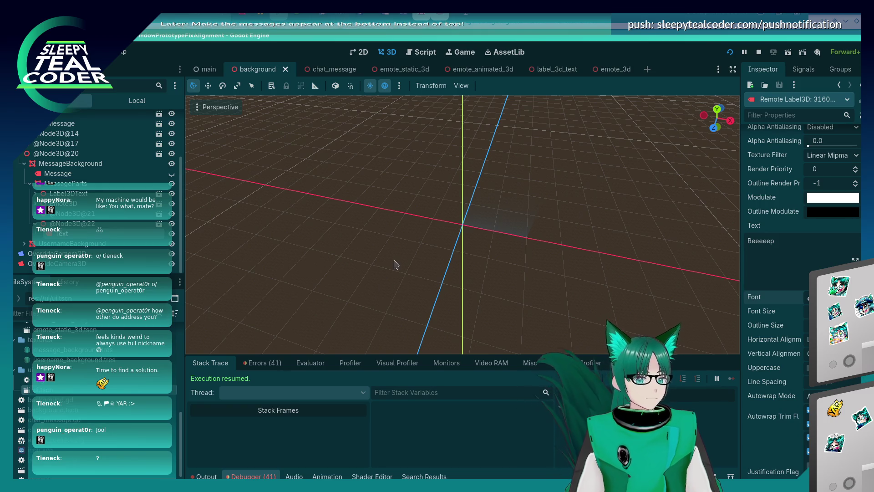
pyautogui.hotkey('alt', 'Tab')
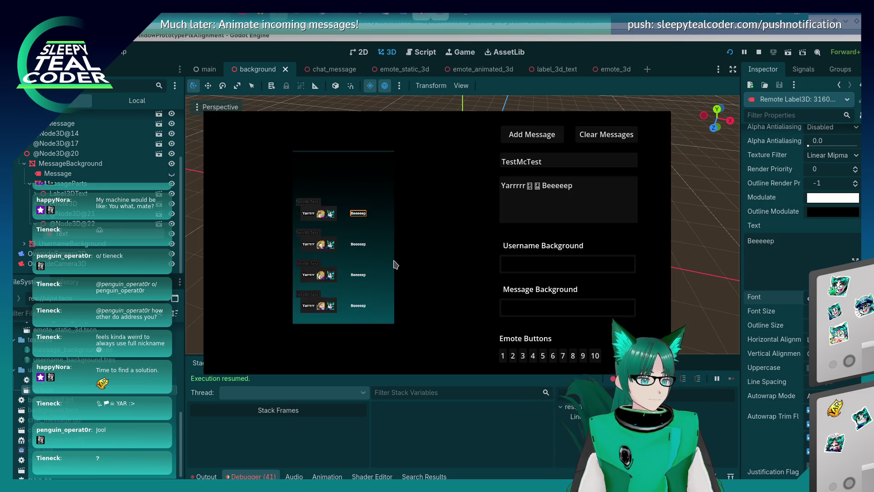
# Cut line 31 of label_3d_text.gd back to 'return $Text.font.' and retype font. for autocomplete
pyautogui.hotkey('alt', 'Tab')
pyautogui.click(423, 52)
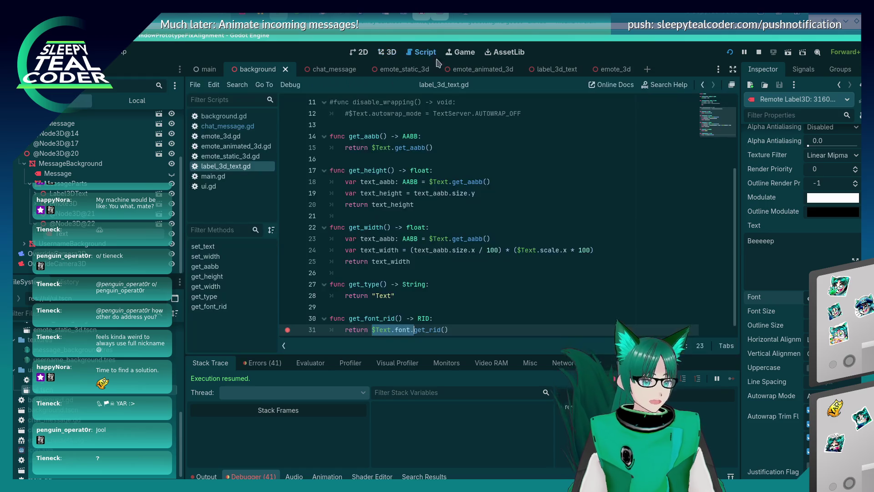
pyautogui.scroll(-1, 522, 273)
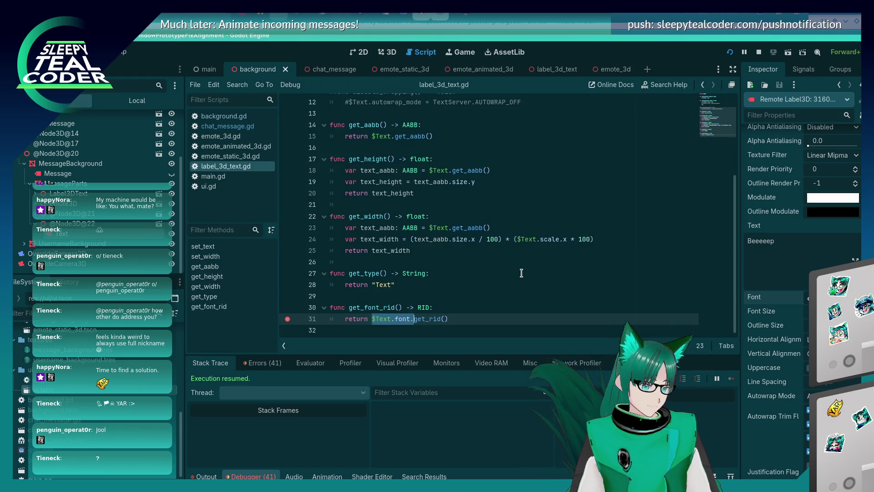
pyautogui.click(463, 317)
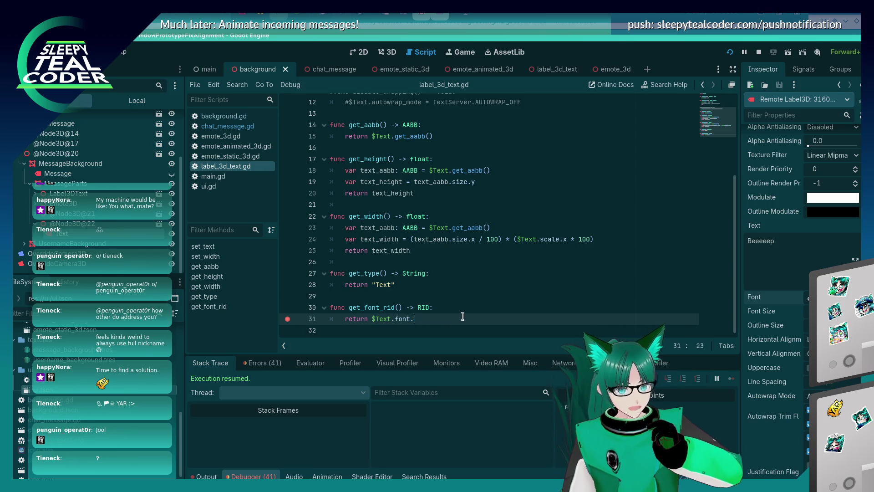
pyautogui.press('BackSpace')
pyautogui.press('BackSpace')
pyautogui.press('BackSpace')
pyautogui.hotkey('ctrl', 'space')
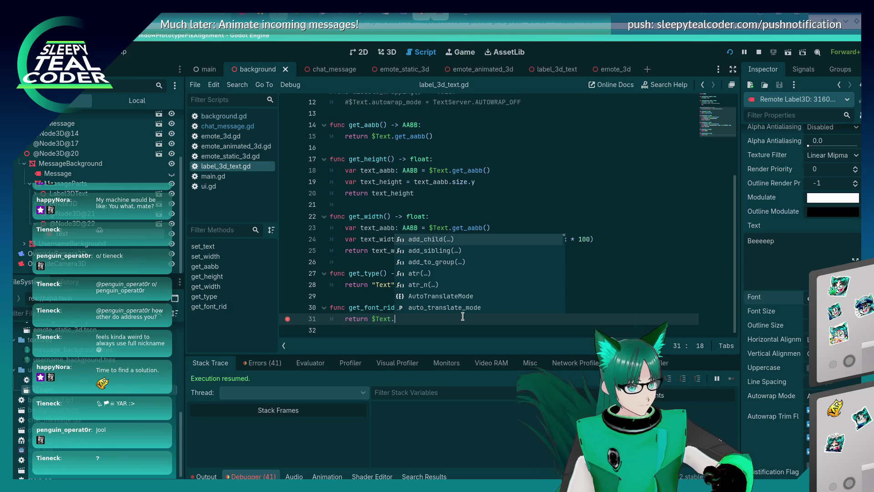
pyautogui.write('font.')
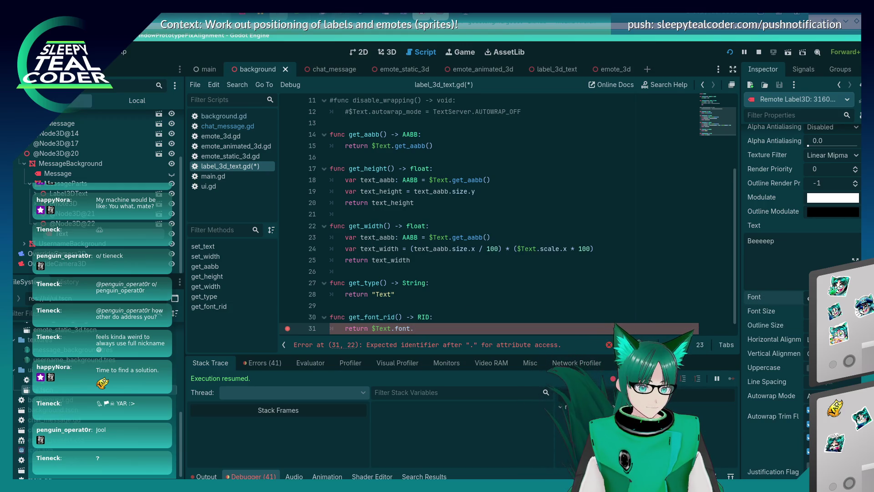
pyautogui.click(808, 296)
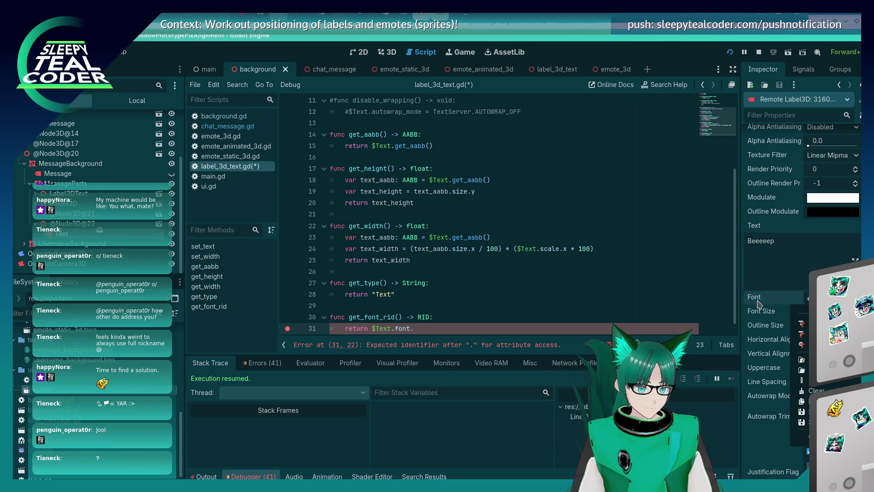
# Expand and scroll through the label's Open Sans SemiBold Font properties, then switch to Firefox
pyautogui.click(758, 301)
pyautogui.click(758, 301)
pyautogui.scroll(-4, 802, 403)
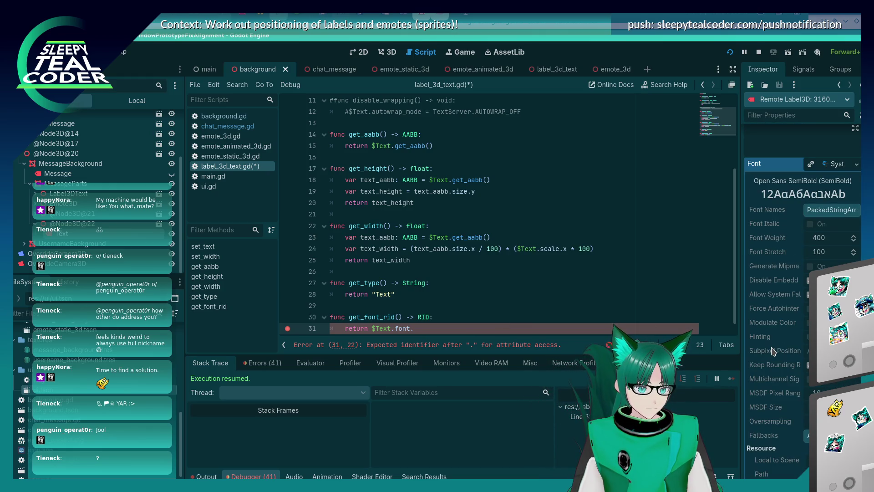
pyautogui.scroll(-3, 772, 350)
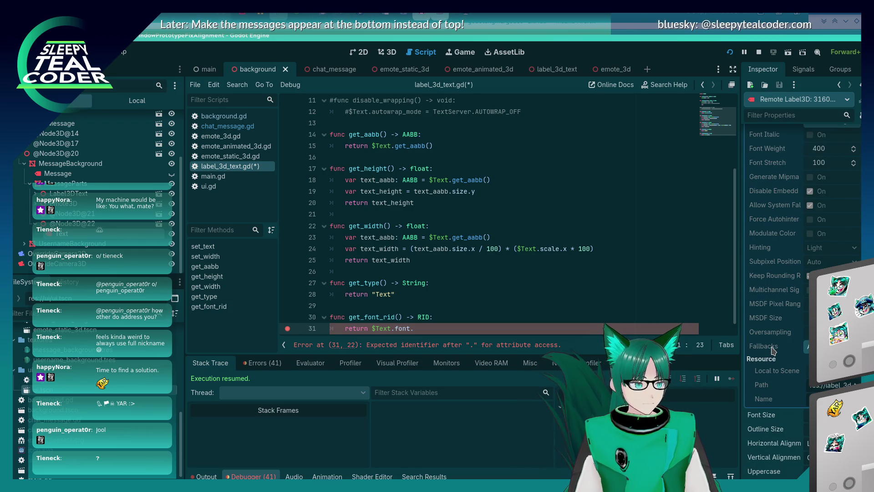
pyautogui.hotkey('alt', 'Tab')
pyautogui.hotkey('alt', 'Tab')
pyautogui.hotkey('alt', 'Tab')
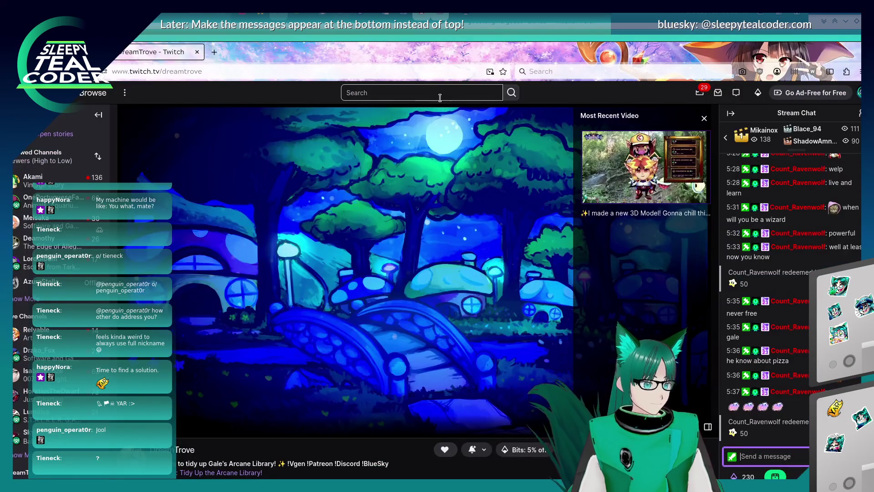
pyautogui.hotkey('alt', 'Tab')
pyautogui.hotkey('alt', 'Tab')
pyautogui.hotkey('alt', 'Tab')
pyautogui.hotkey('alt', 'Tab')
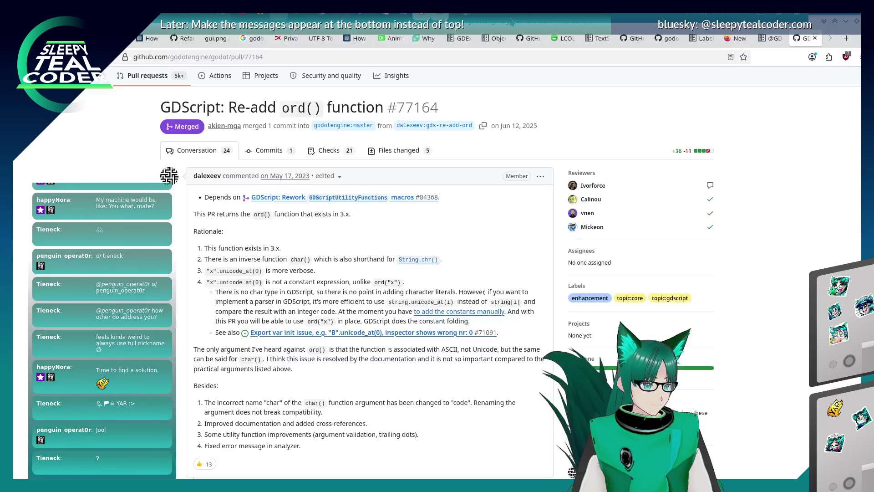
# In a new browser tab, search Google for 'Godot, font, get_rid' and skim the results
pyautogui.click(844, 39)
pyautogui.write('Godot,')
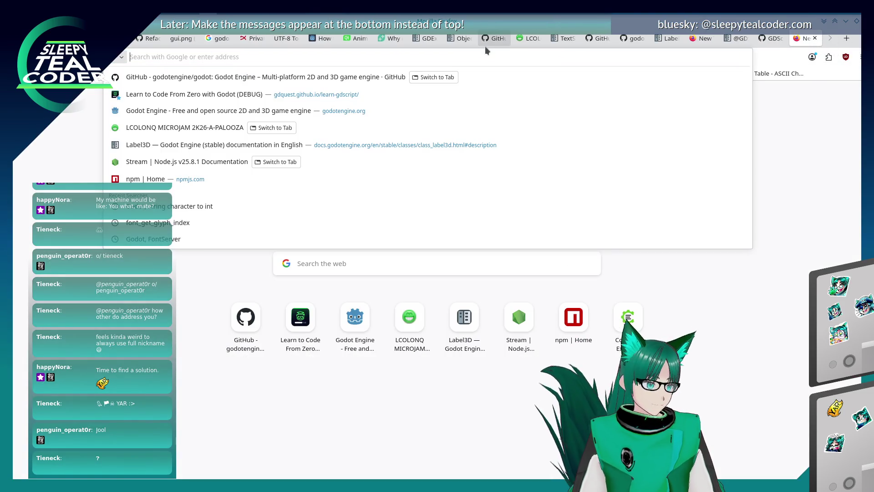
pyautogui.write(' font, get_rid')
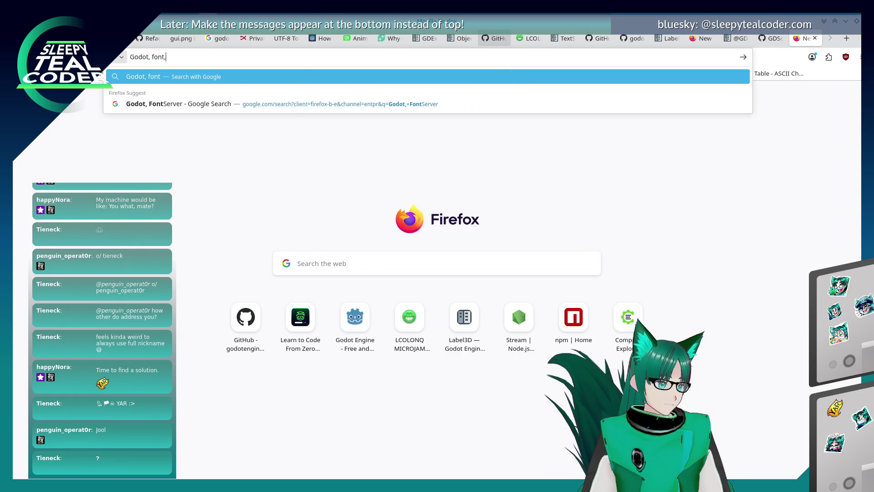
pyautogui.press('Return')
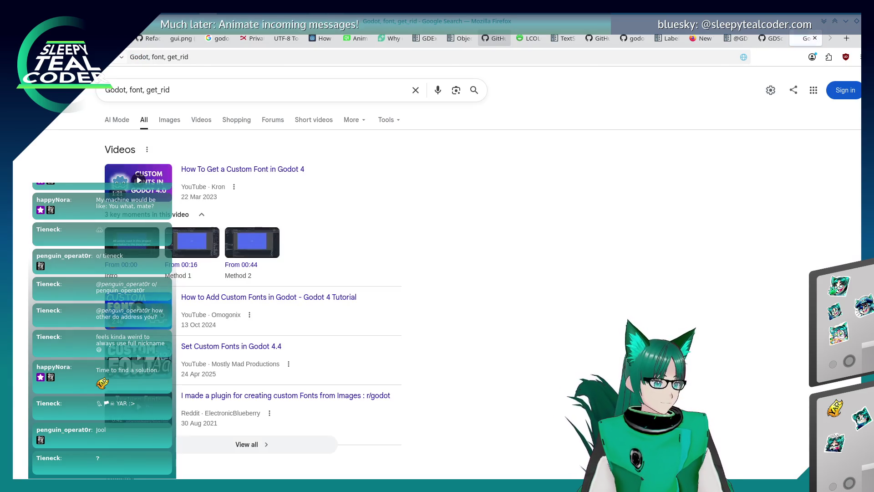
pyautogui.scroll(-4, 371, 143)
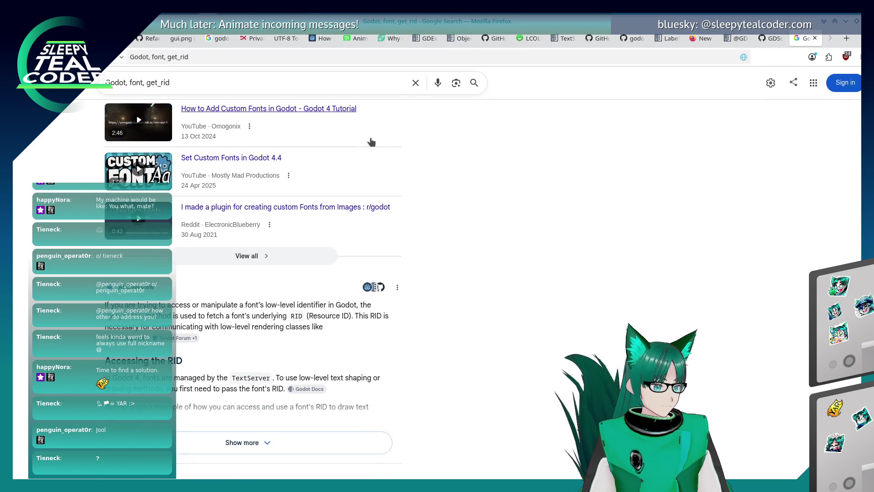
pyautogui.scroll(-3, 475, 164)
pyautogui.scroll(8, 482, 182)
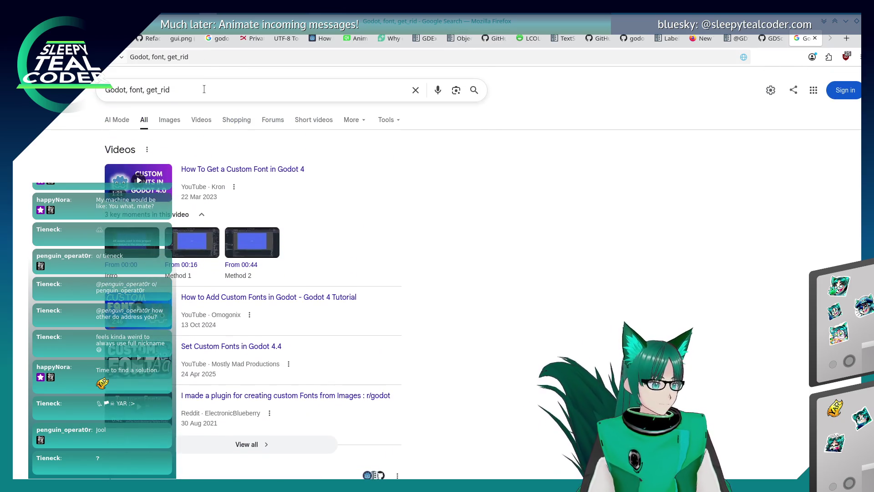
# Refine the query with 'returning 0' and open the Godot Forum thread 'GetRid() returns null?'
pyautogui.click(273, 88)
pyautogui.write('returning 0')
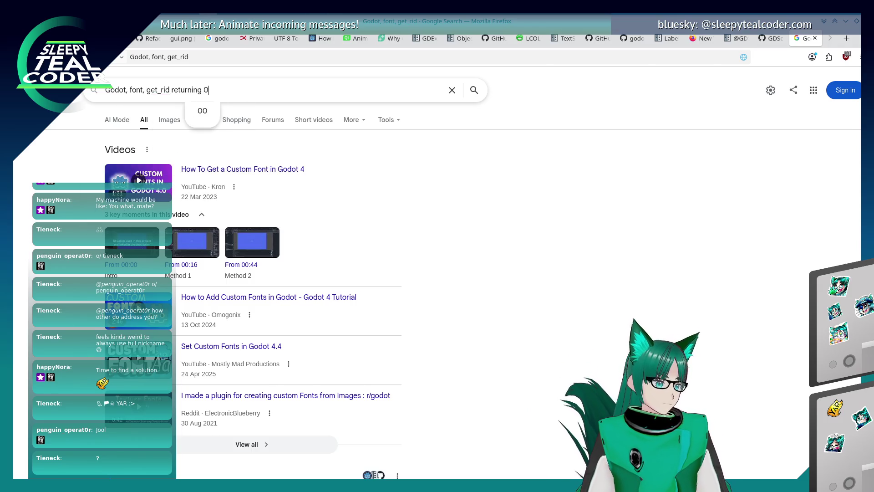
pyautogui.press('Return')
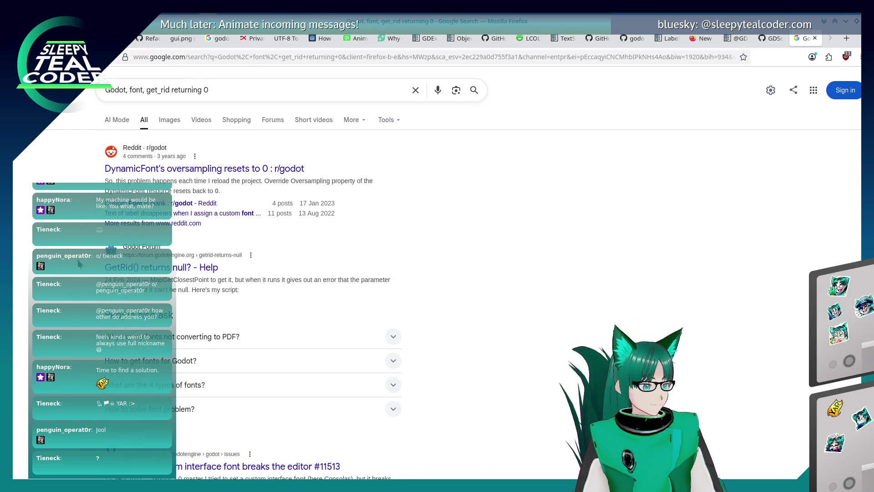
pyautogui.click(128, 270)
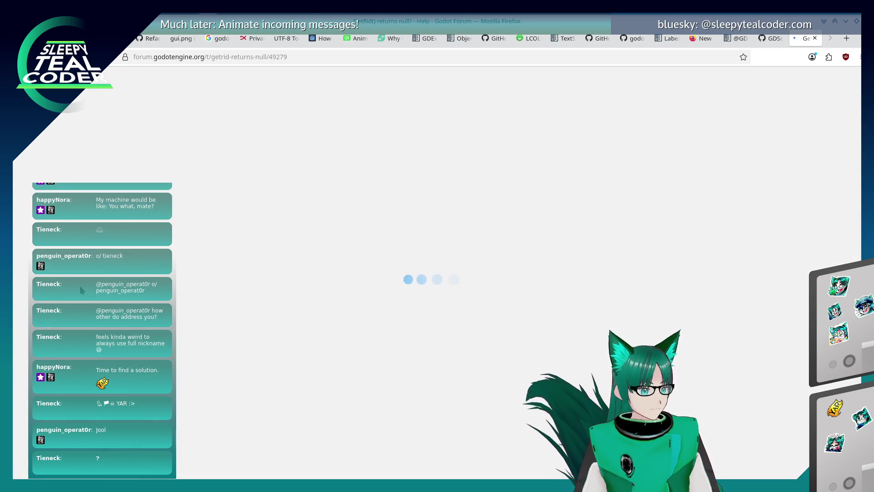
# Read through the replies in the 'GetRid() returns null?' thread, then go back to the Google results
pyautogui.scroll(-5, 80, 286)
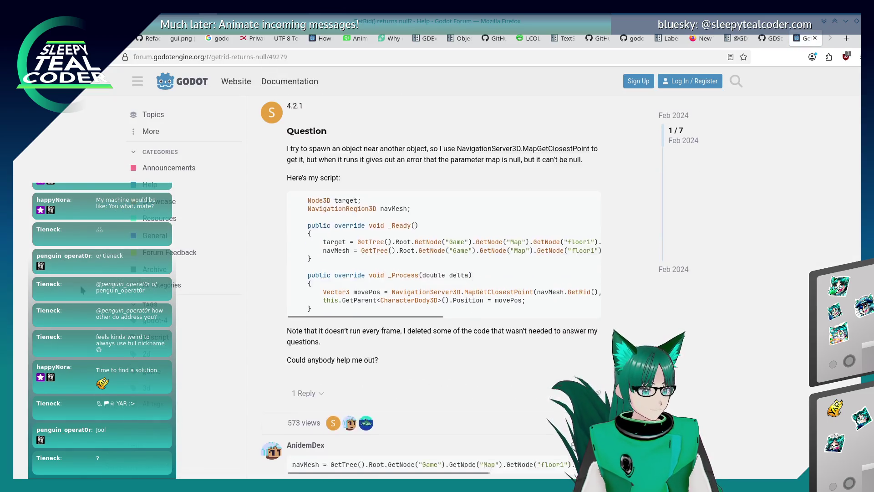
pyautogui.scroll(-6, 80, 285)
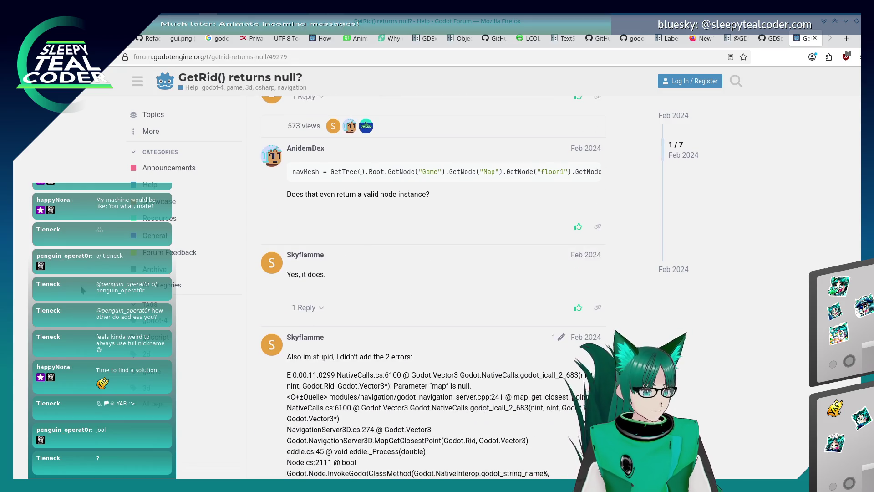
pyautogui.scroll(-2, 80, 286)
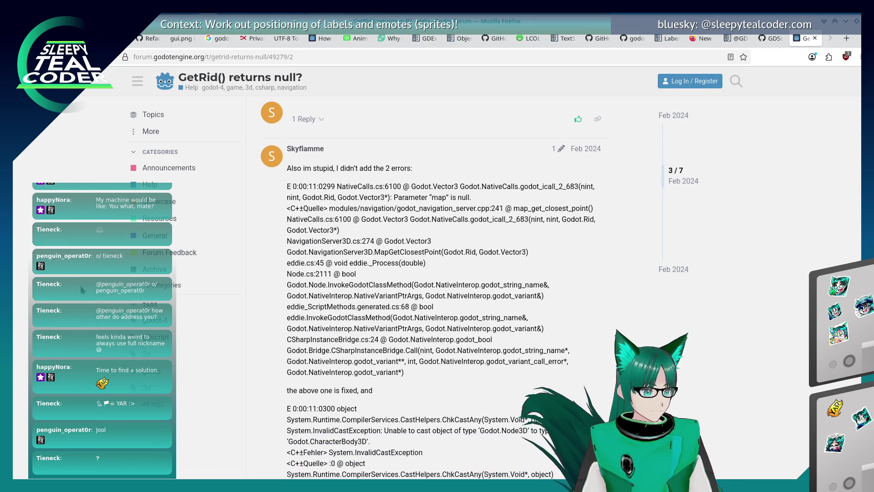
pyautogui.scroll(-10, 80, 286)
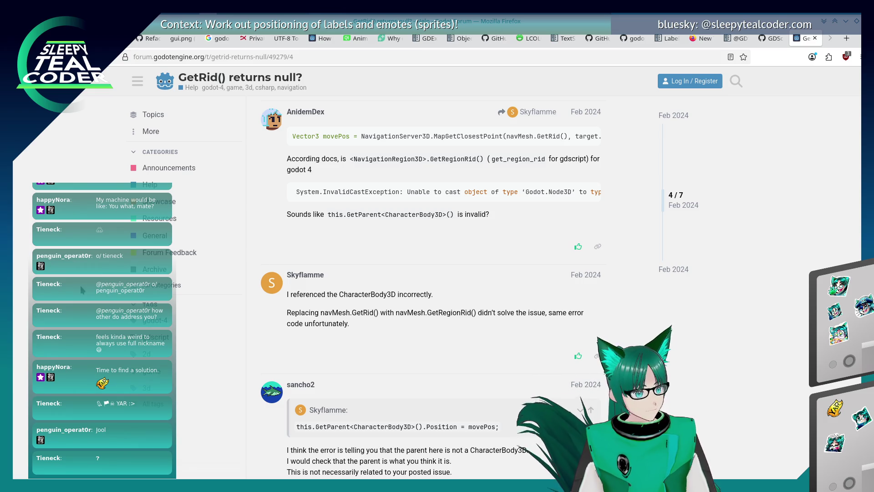
pyautogui.scroll(-4, 81, 286)
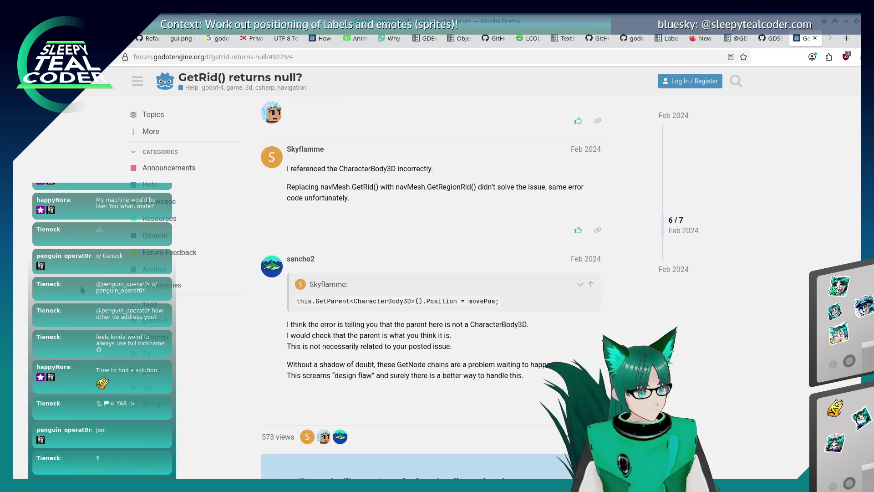
pyautogui.hotkey('alt', 'Left')
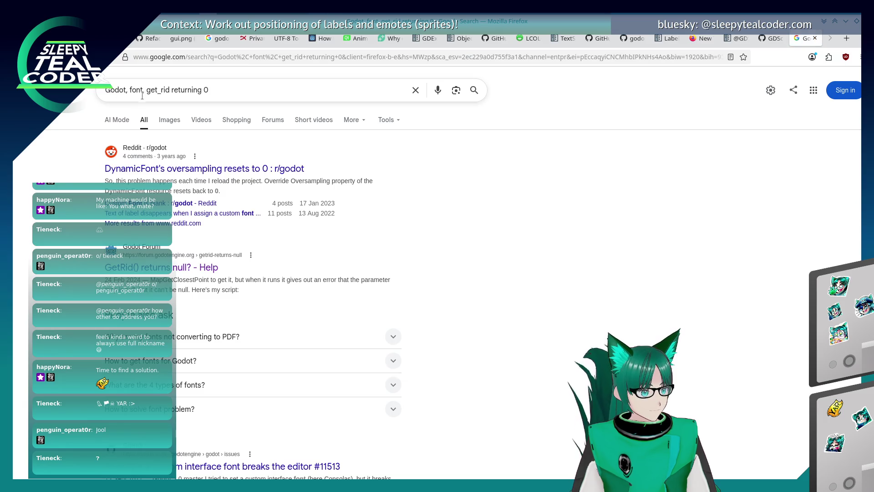
# Scan the Google results for 'Godot, font, get_rid returning 0', then return to the Godot editor
pyautogui.scroll(-6, 49, 279)
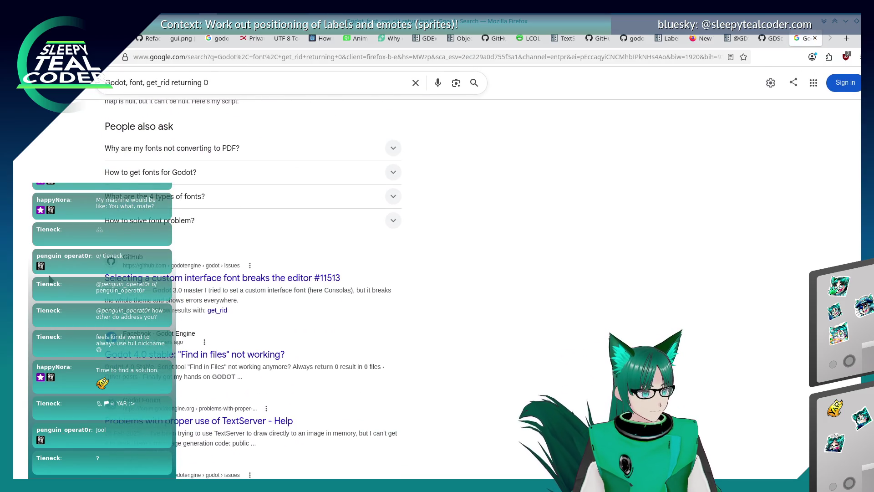
pyautogui.scroll(-3, 50, 279)
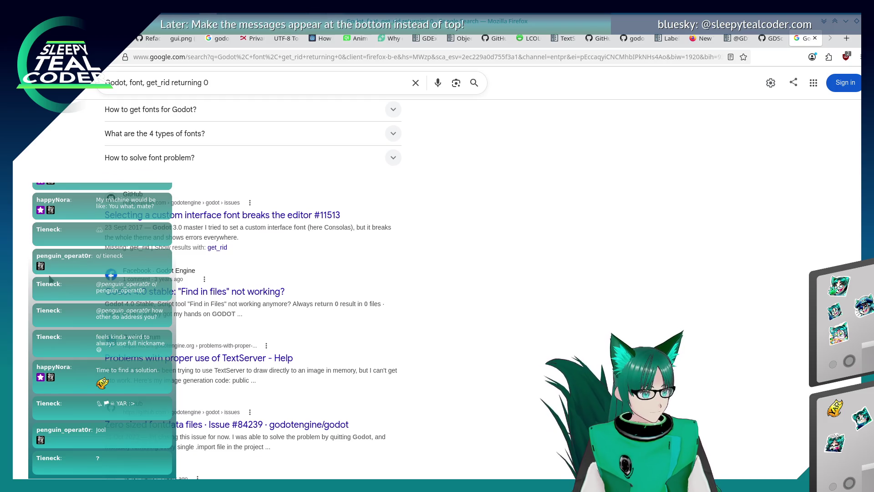
pyautogui.scroll(-1, 51, 279)
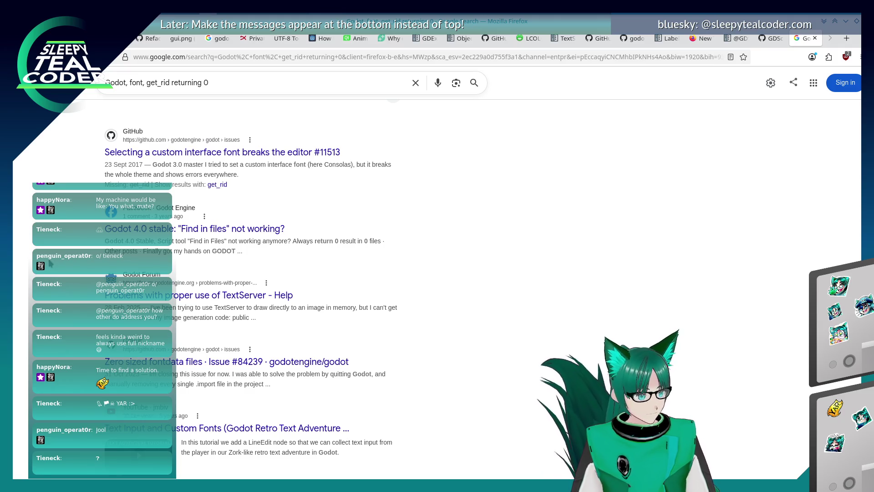
pyautogui.scroll(-9, 50, 263)
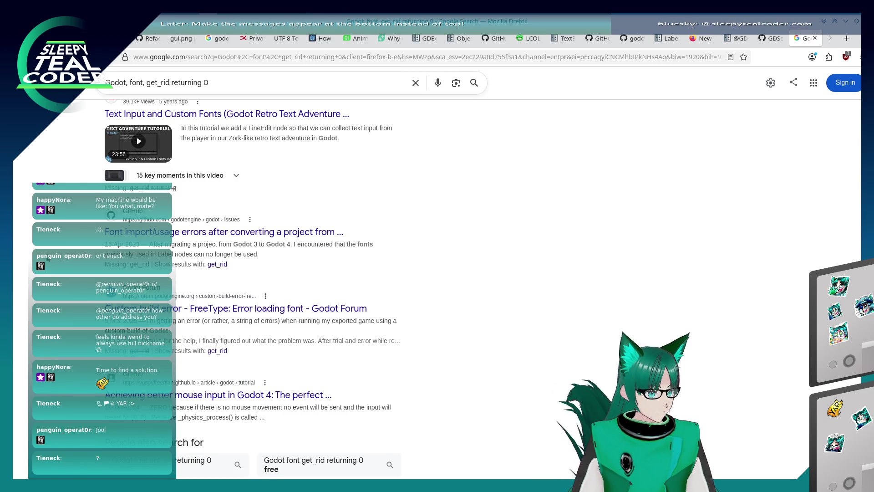
pyautogui.scroll(-2, 252, 273)
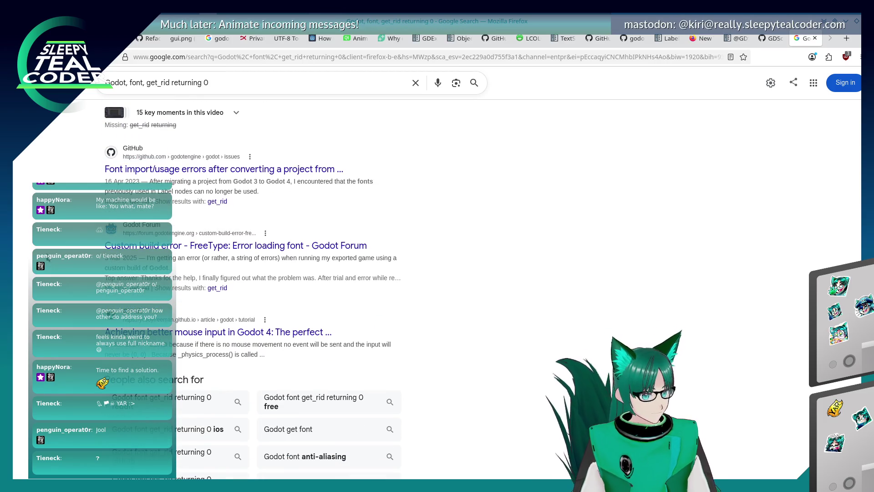
pyautogui.scroll(-3, 252, 274)
pyautogui.scroll(6, 252, 273)
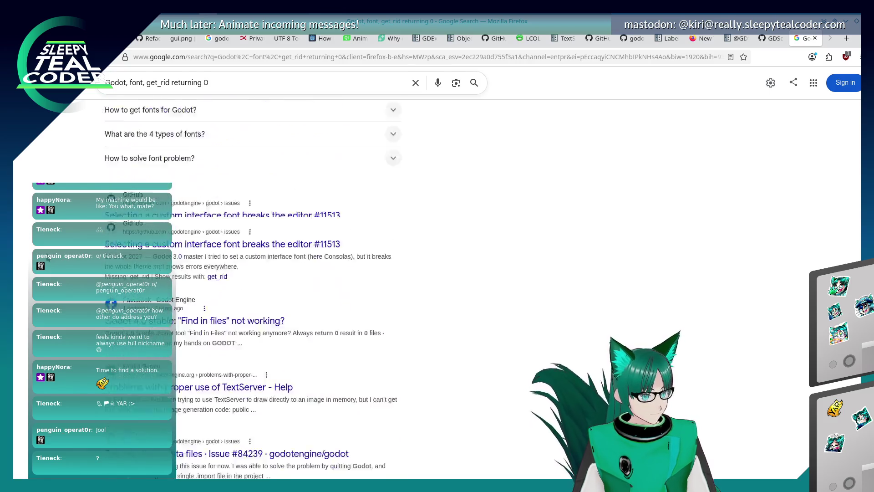
pyautogui.scroll(5, 169, 114)
pyautogui.click(170, 90)
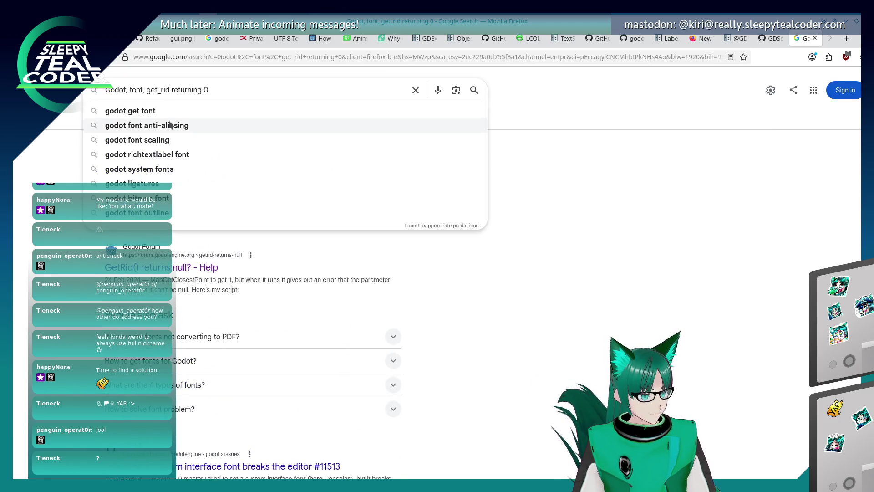
pyautogui.click(677, 304)
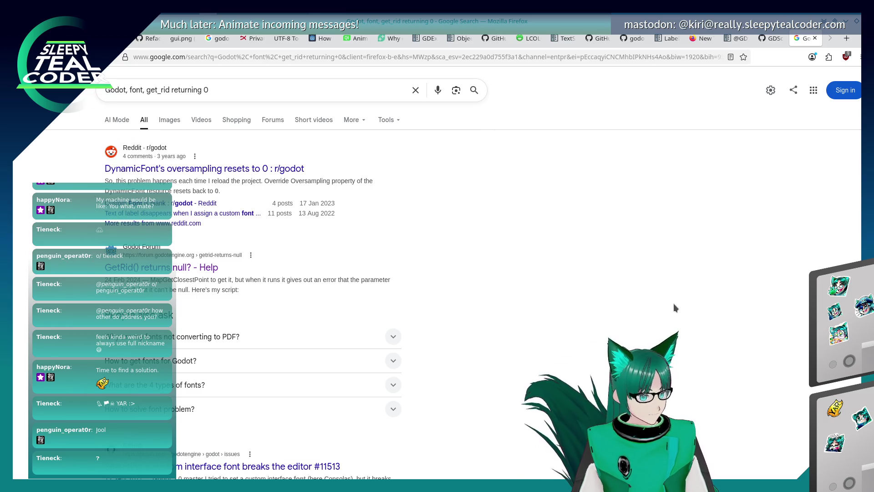
pyautogui.hotkey('alt', 'Tab')
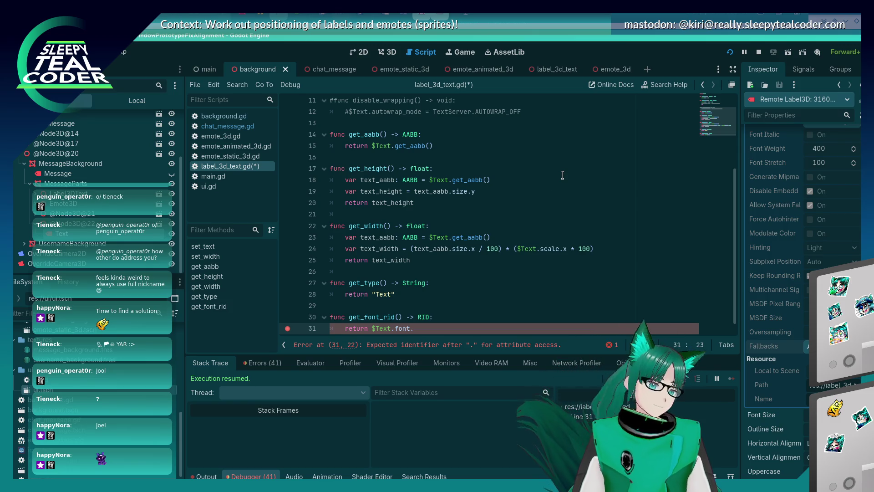
# Restore line 31 of label_3d_text.gd to return $Text.font.get_rid(), save, and switch to the label_3d_text scene
pyautogui.scroll(1, 777, 302)
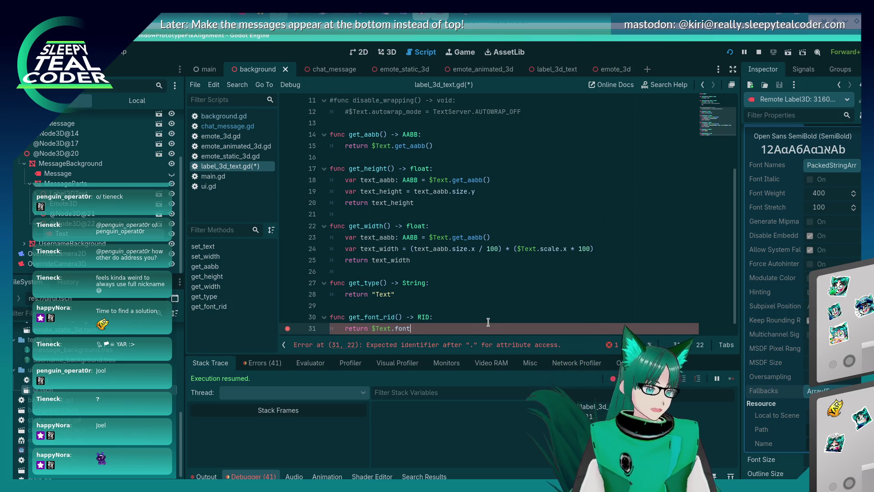
pyautogui.write('g')
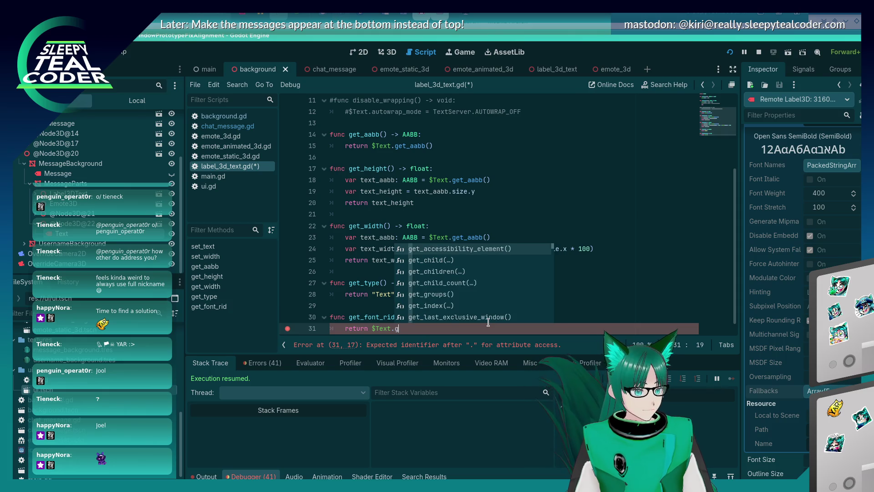
pyautogui.write('et_r')
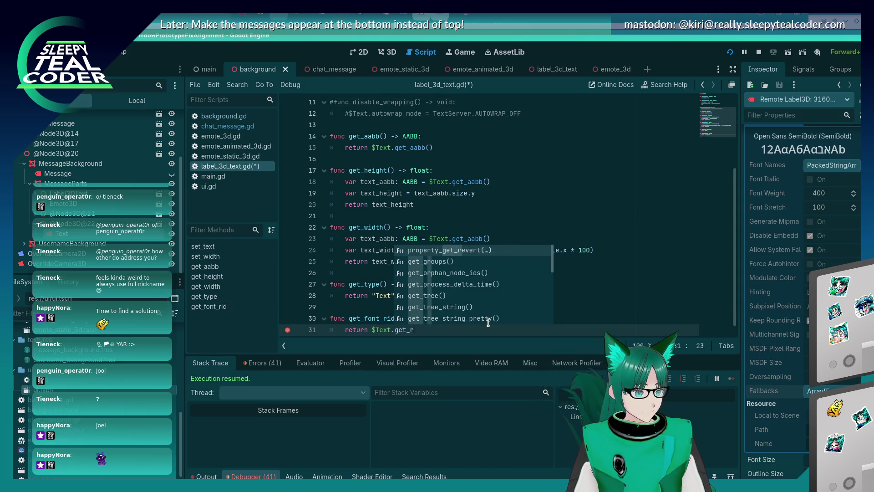
pyautogui.press('BackSpace')
pyautogui.press('BackSpace')
pyautogui.press('BackSpace')
pyautogui.press('BackSpace')
pyautogui.press('BackSpace')
pyautogui.write('fo')
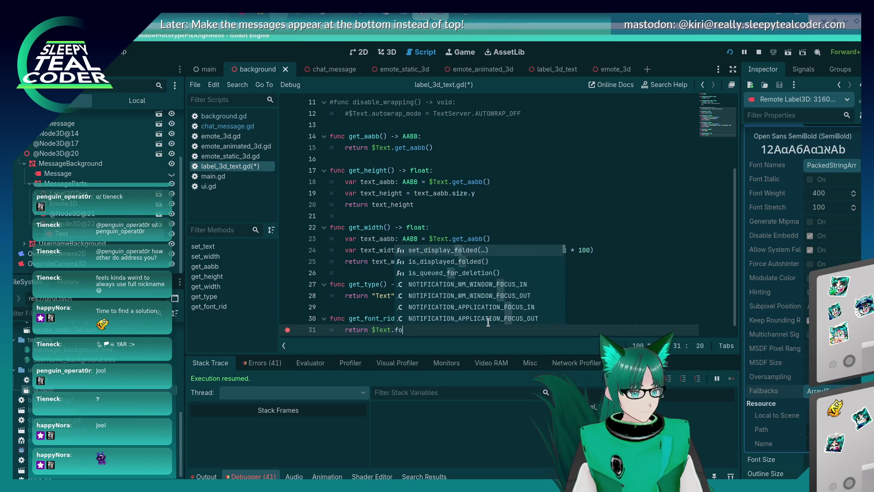
pyautogui.write('nt.get_rid(')
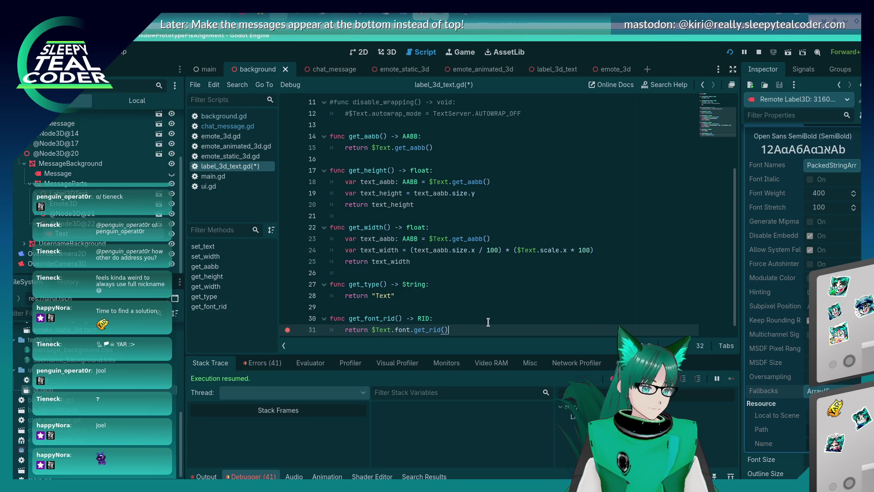
pyautogui.scroll(3, 764, 232)
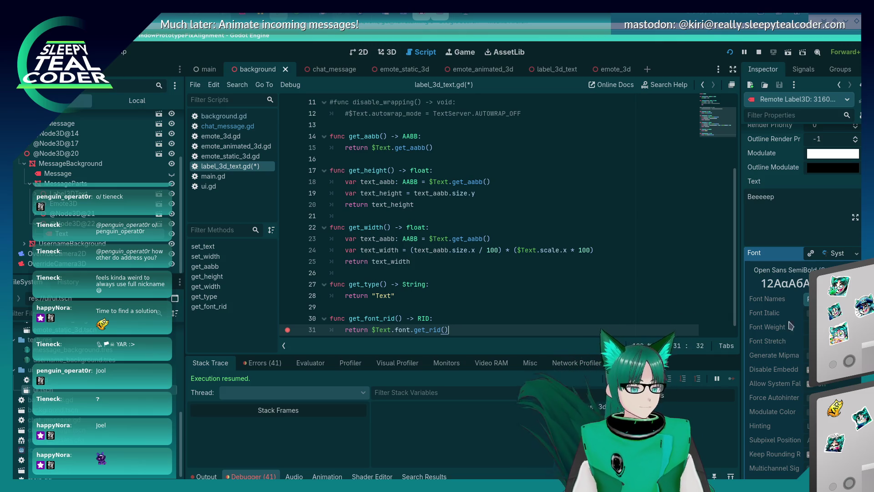
pyautogui.click(808, 299)
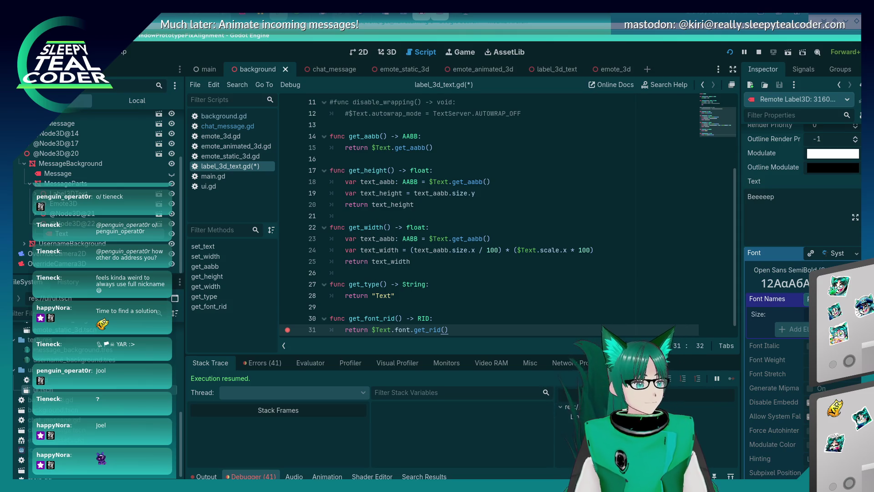
pyautogui.scroll(-1, 454, 329)
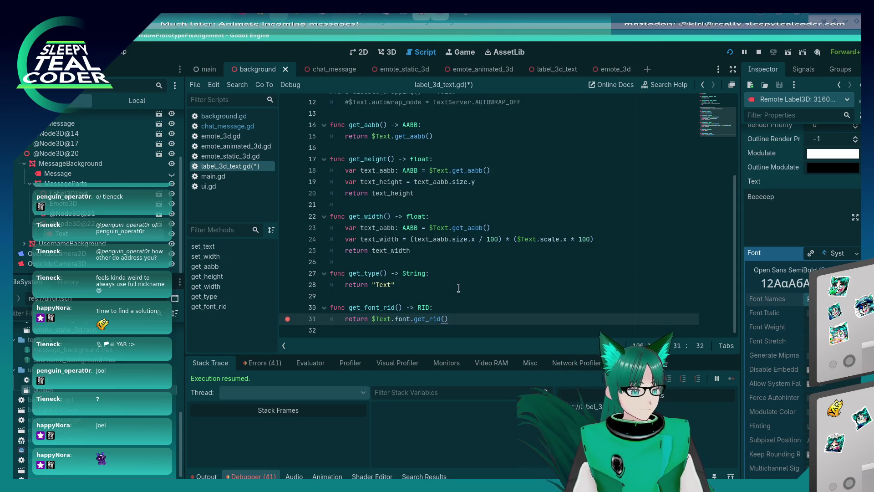
pyautogui.hotkey('ctrl', 's')
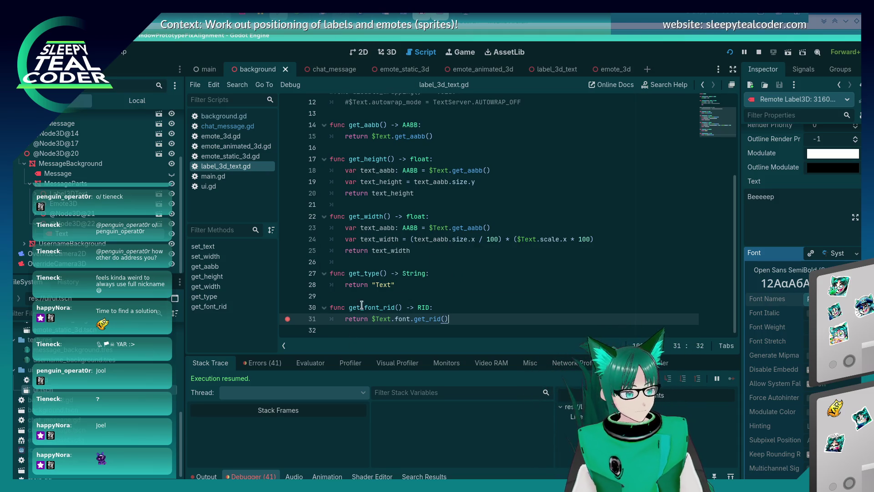
pyautogui.click(490, 191)
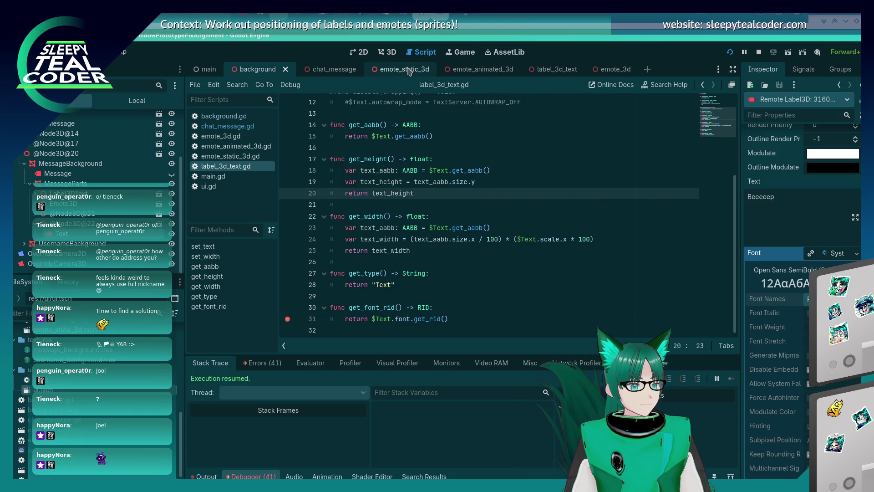
pyautogui.click(564, 72)
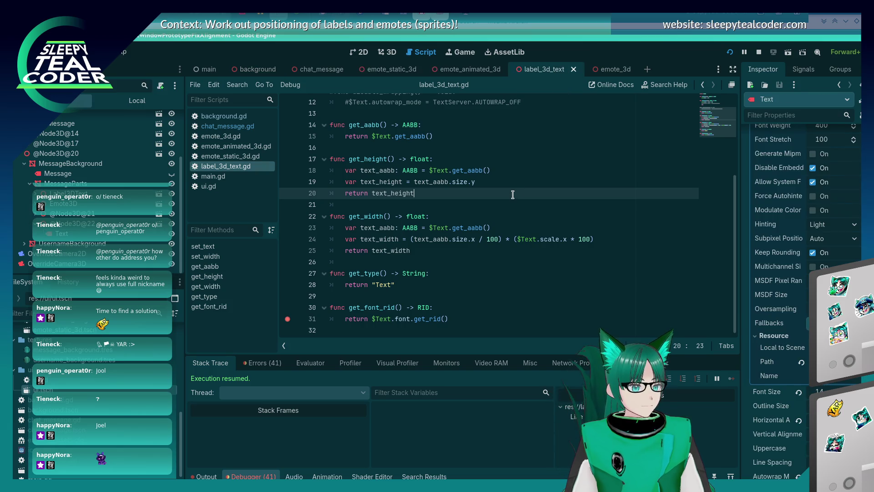
# Show the label_3d_text scene in the 3D view and select its Text label
pyautogui.click(388, 52)
pyautogui.click(531, 272)
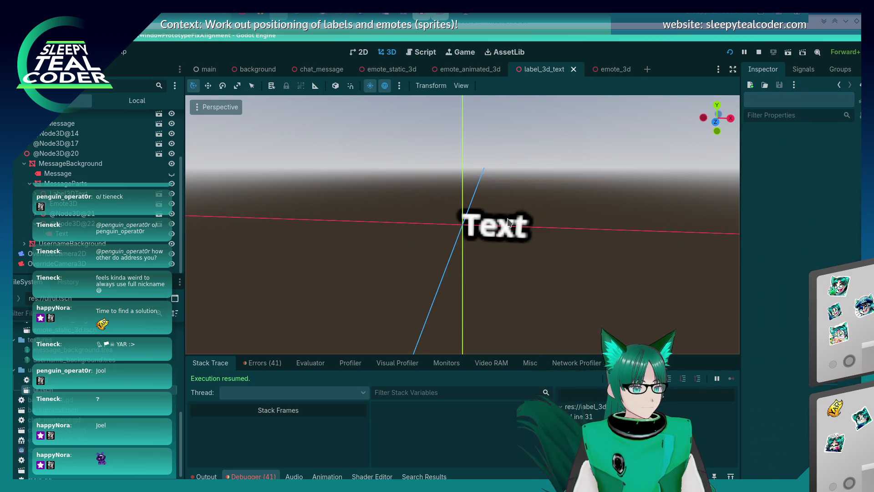
pyautogui.click(508, 223)
pyautogui.scroll(4, 827, 228)
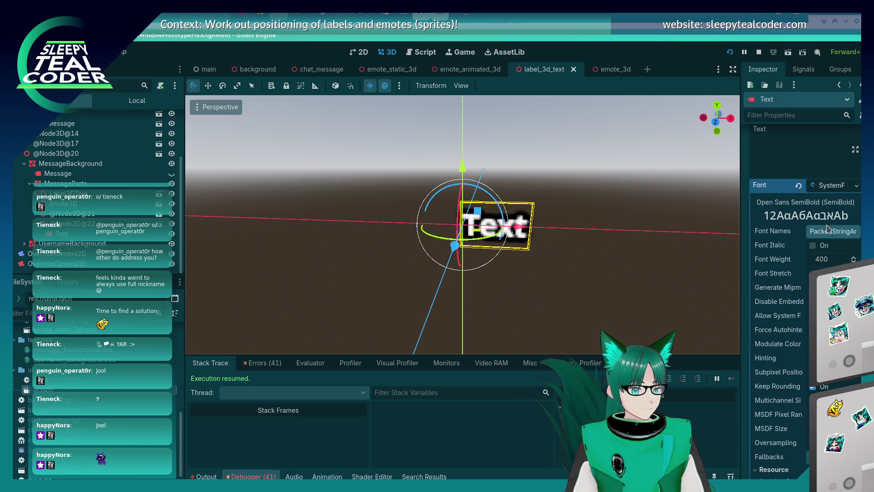
# Expand the Text label's Font Names list and try adding Sans-Serif and Monospace entries, undoing one change
pyautogui.click(828, 231)
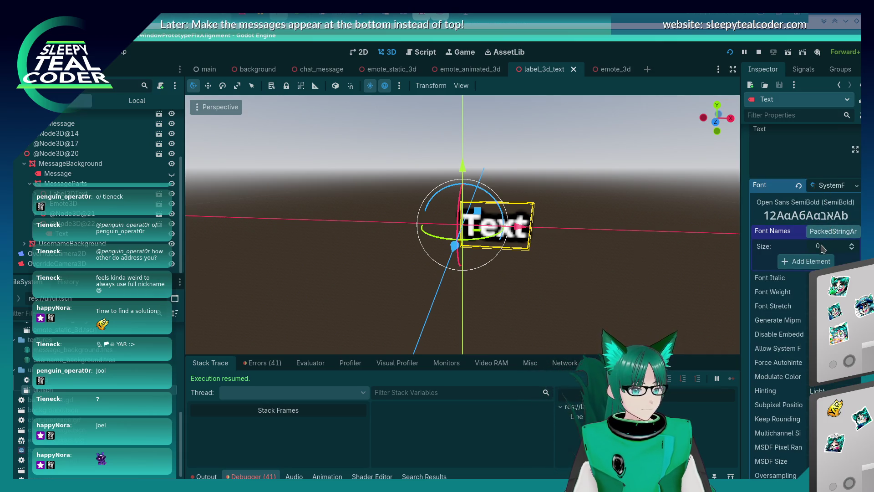
pyautogui.click(812, 261)
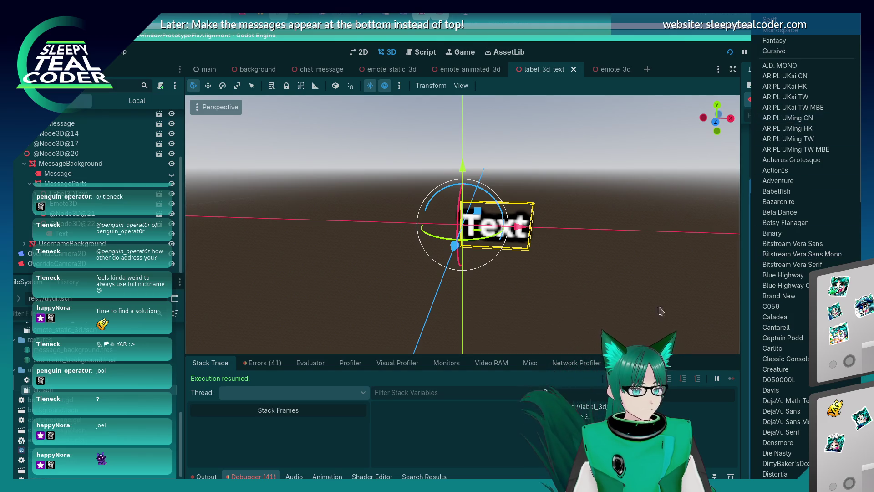
pyautogui.click(768, 15)
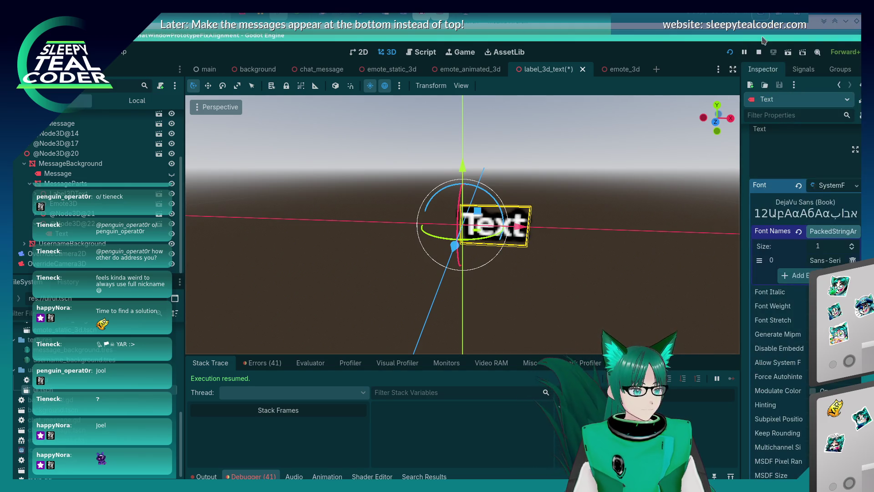
pyautogui.click(820, 260)
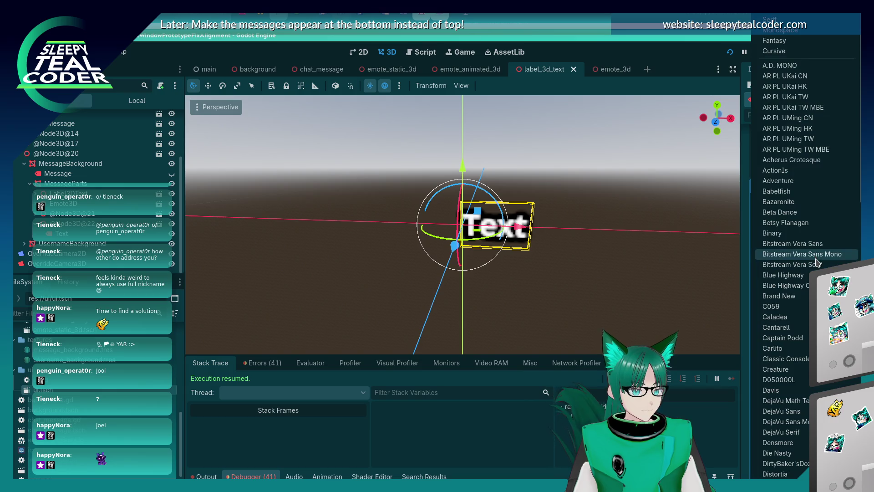
pyautogui.click(814, 19)
pyautogui.hotkey('ctrl', 'z')
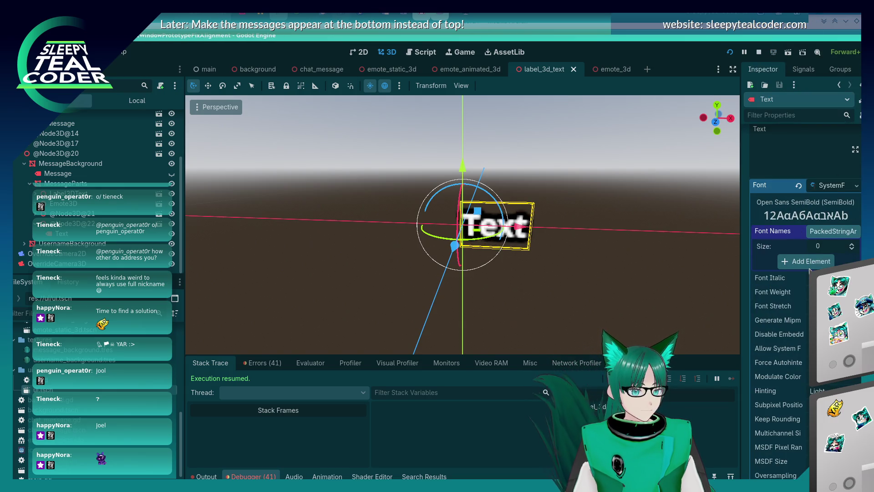
pyautogui.click(810, 264)
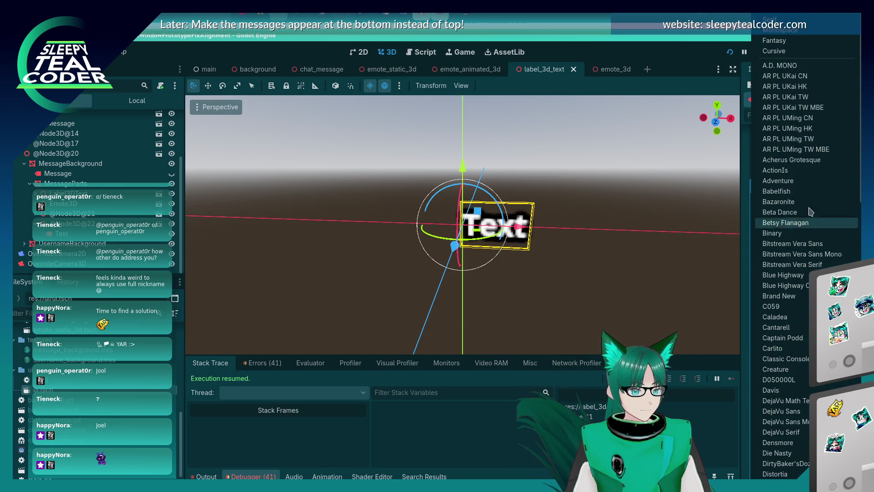
pyautogui.click(815, 41)
# Try another font pick and a Cursive entry, undo both, then return to the label_3d_text.gd script
pyautogui.click(824, 260)
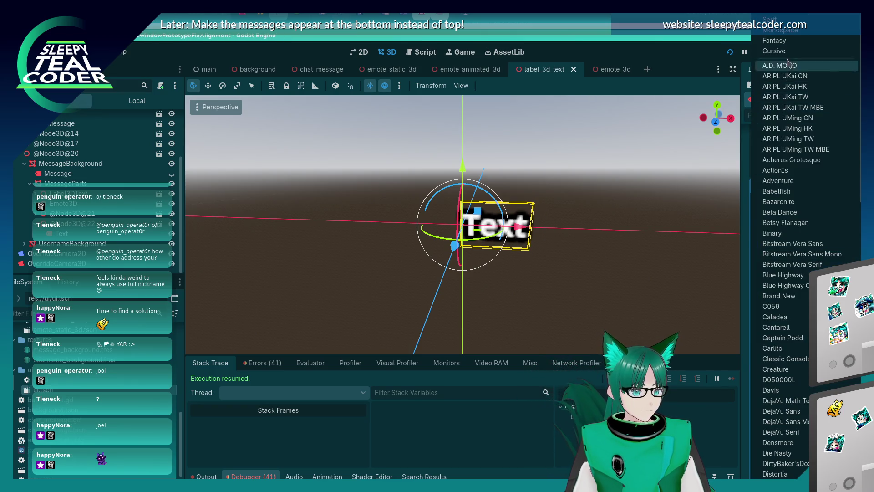
pyautogui.hotkey('ctrl', 's')
pyautogui.click(789, 45)
pyautogui.hotkey('ctrl', 'z')
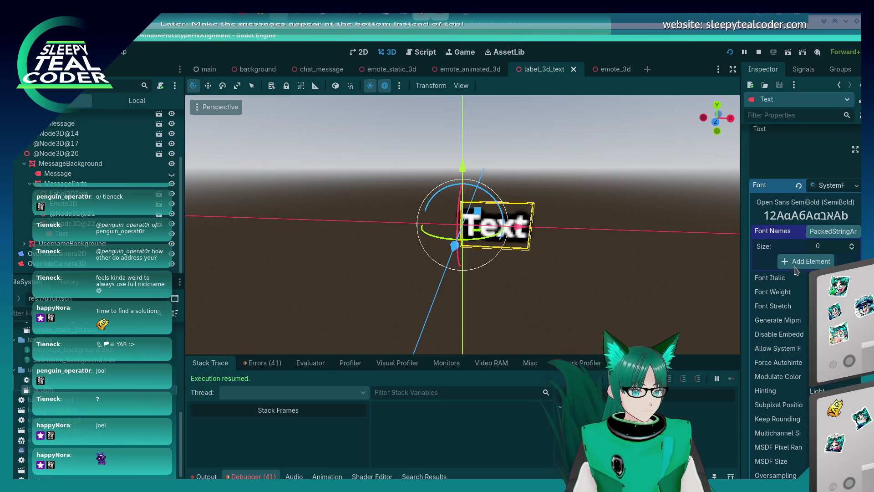
pyautogui.click(810, 260)
pyautogui.click(776, 51)
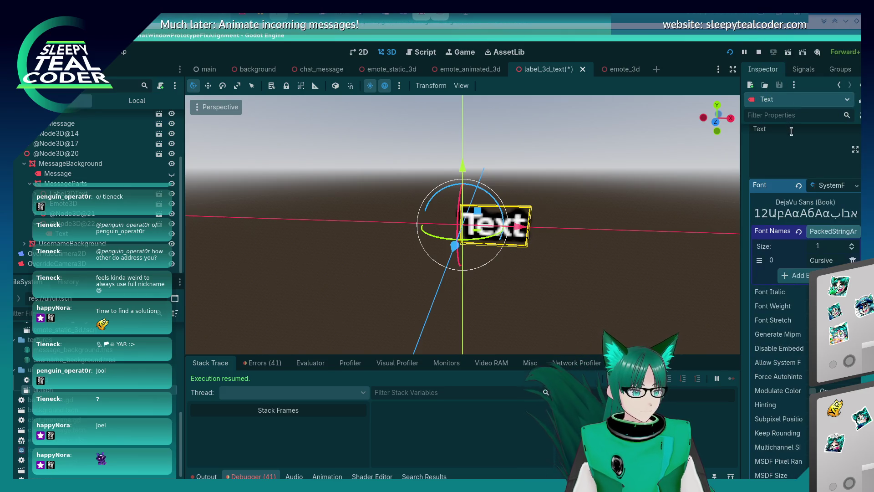
pyautogui.hotkey('ctrl', 'z')
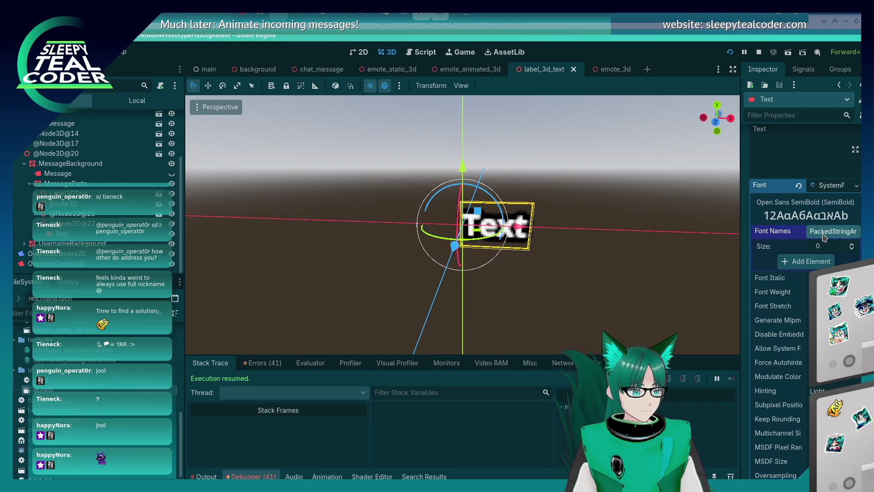
pyautogui.click(824, 232)
pyautogui.click(824, 233)
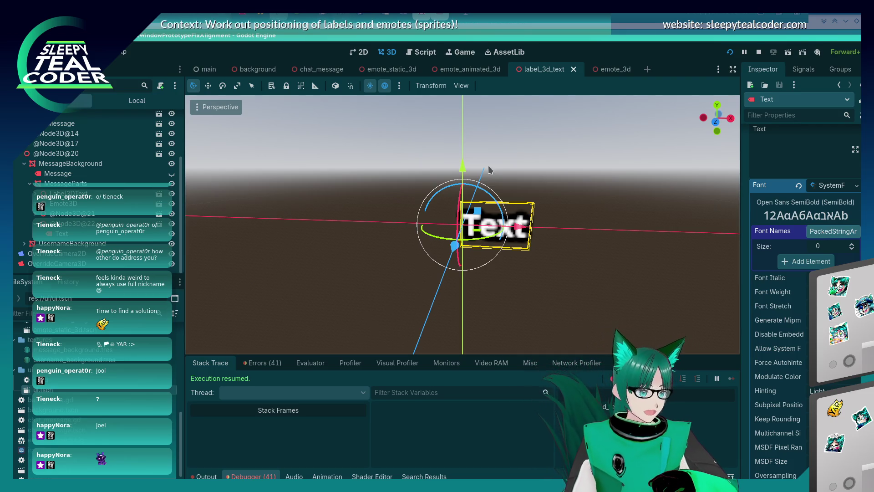
pyautogui.click(421, 52)
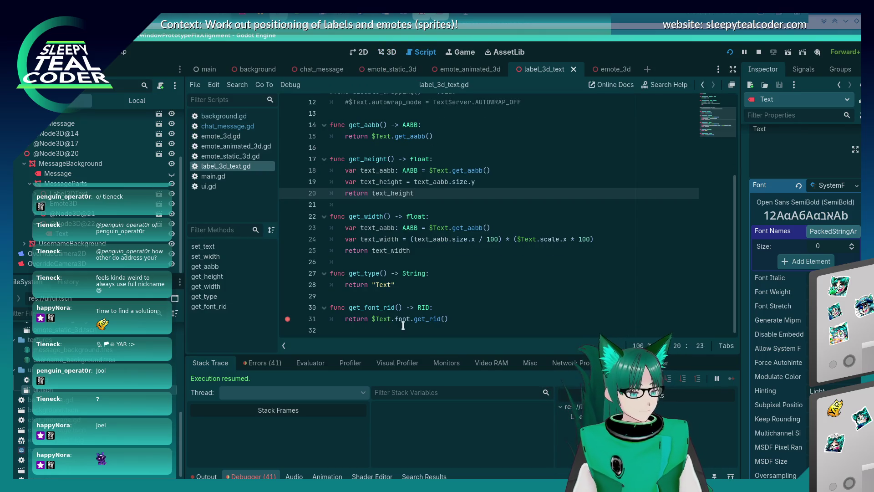
# Switch to the running chat-window game and add a test message to hit the line 31 breakpoint
pyautogui.moveTo(402, 321)
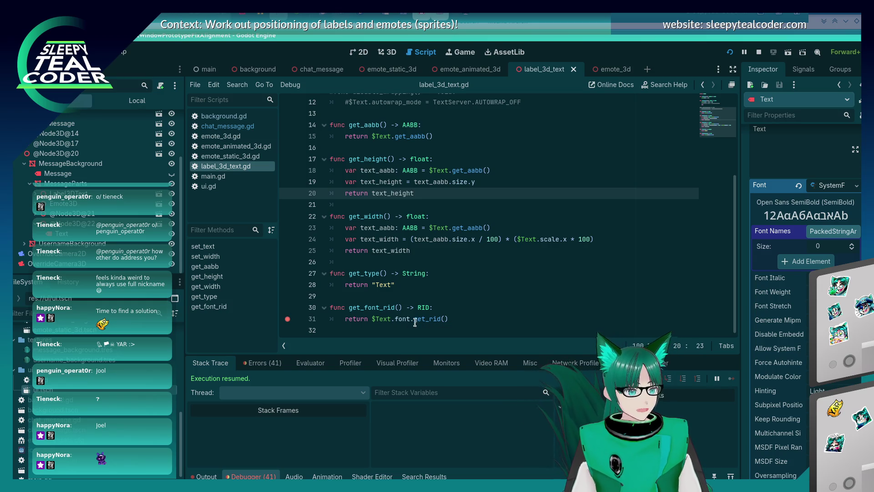
pyautogui.hotkey('alt', 'Tab')
pyautogui.hotkey('alt', 'Tab')
pyautogui.hotkey('alt', 'Tab')
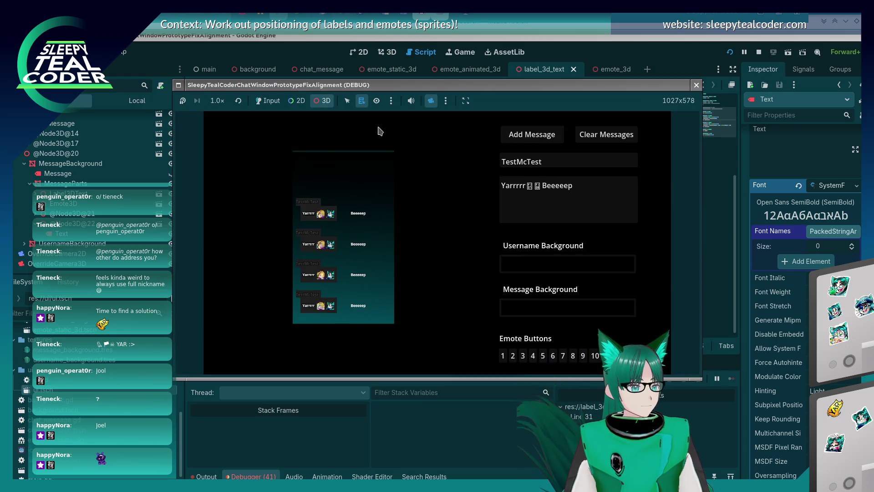
pyautogui.hotkey('alt', 'Tab')
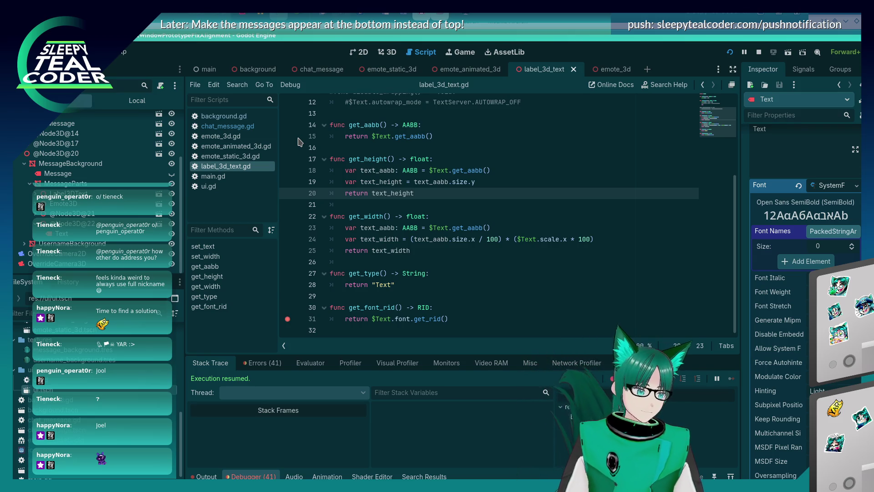
pyautogui.hotkey('alt', 'Tab')
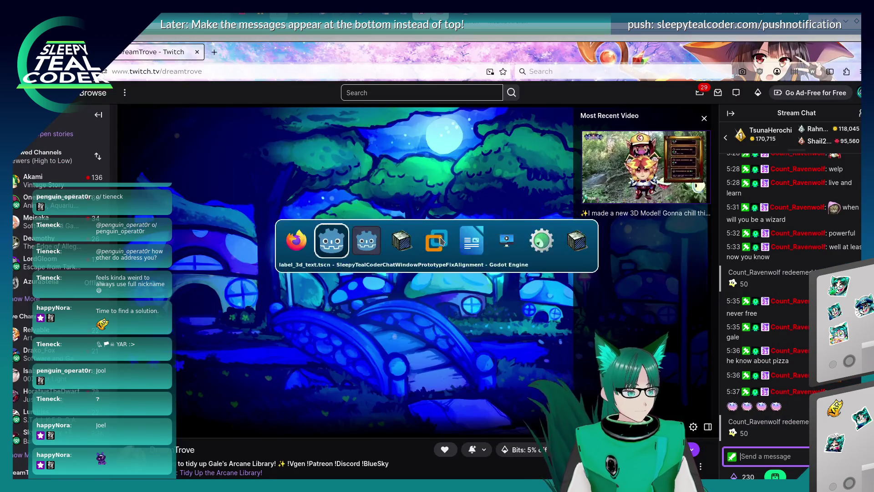
pyautogui.hotkey('alt', 'Tab')
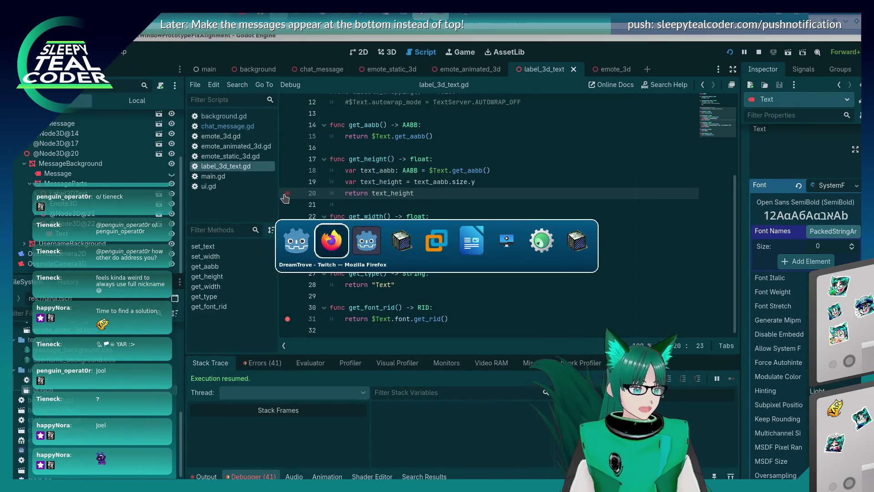
pyautogui.hotkey('alt', 'Tab')
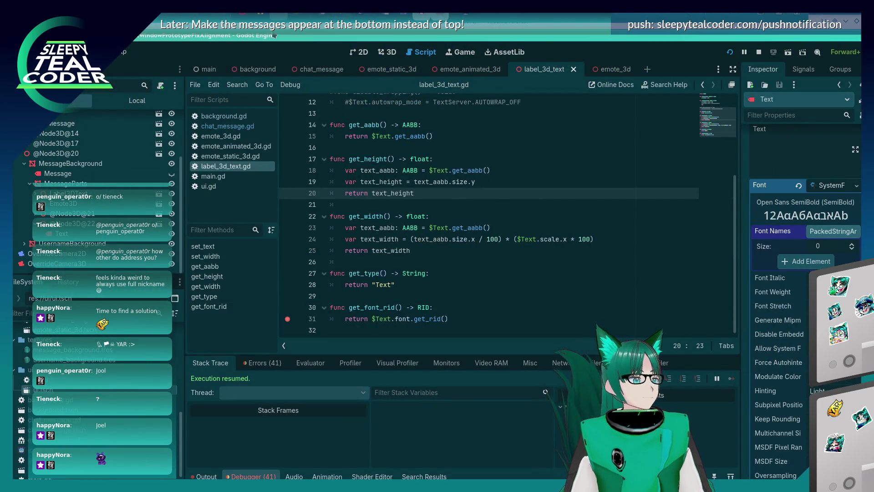
pyautogui.click(502, 252)
pyautogui.hotkey('alt', 'Tab')
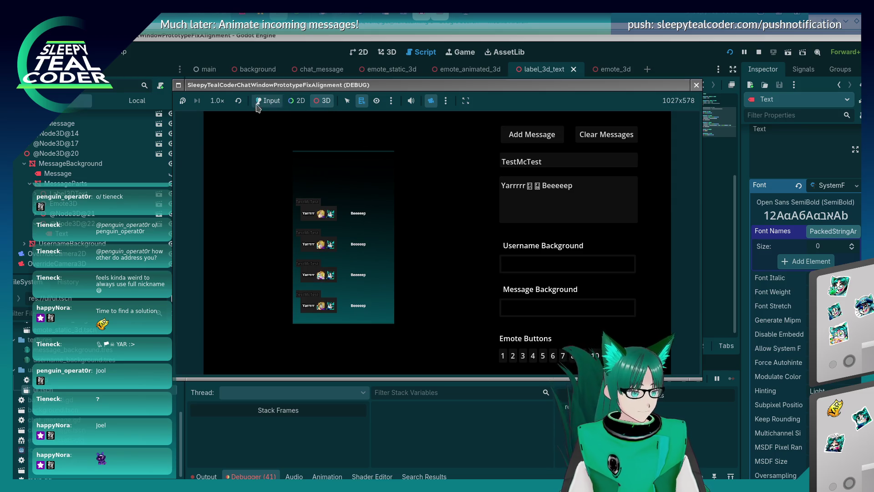
pyautogui.click(515, 134)
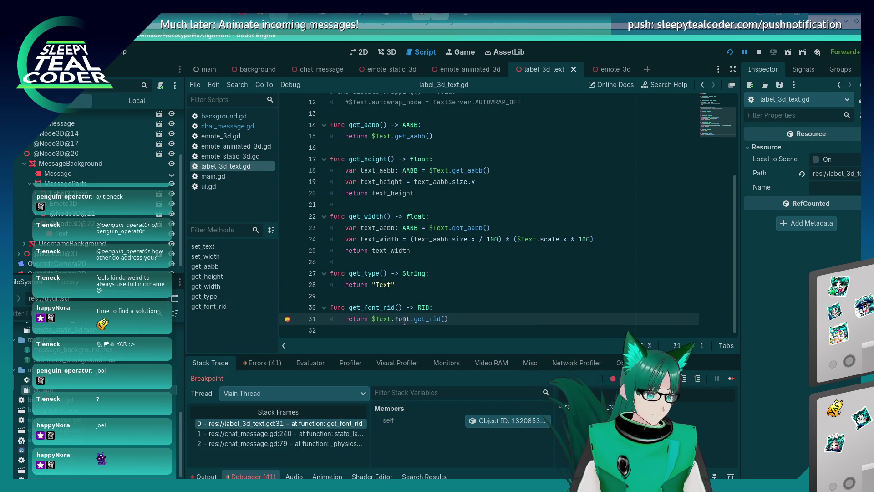
# Evaluate $Text.font, $Text and a 'yarrrr' test expression in the debugger's Evaluator
pyautogui.moveTo(413, 319); pyautogui.dragTo(372, 319)
pyautogui.click(311, 362)
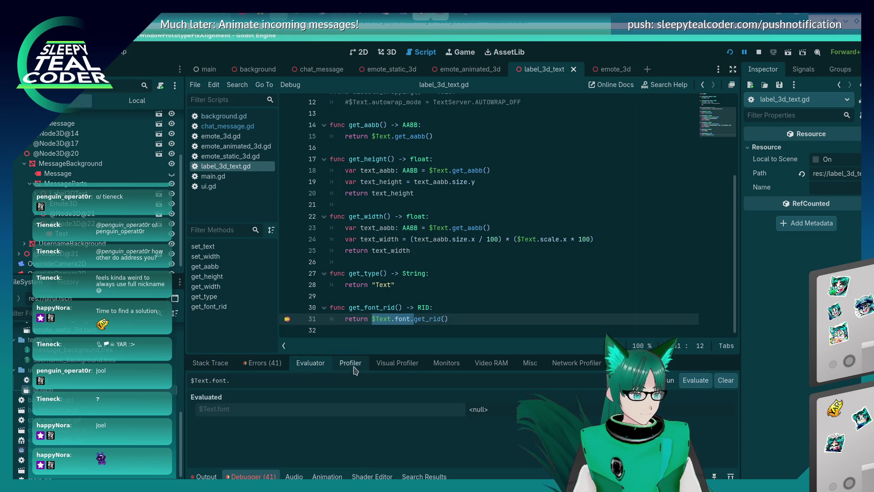
pyautogui.click(188, 376)
pyautogui.press('Return')
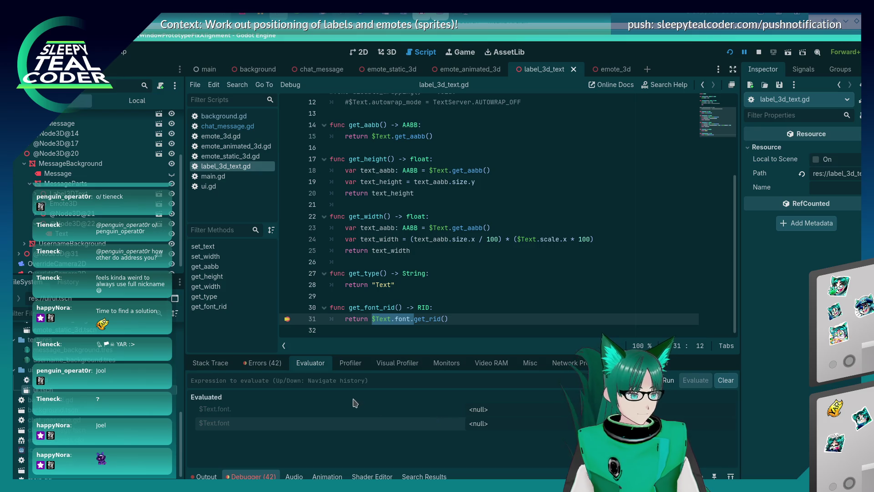
pyautogui.press('Up')
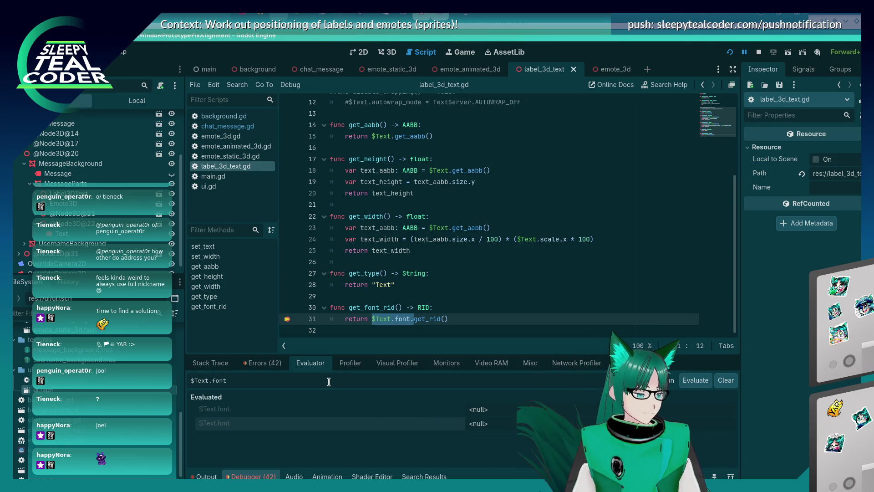
pyautogui.press('Return')
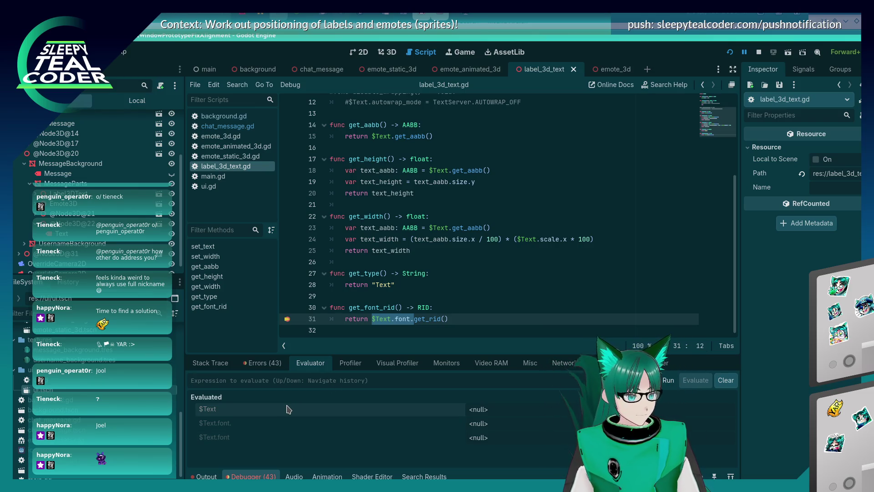
pyautogui.write('yarrrr')
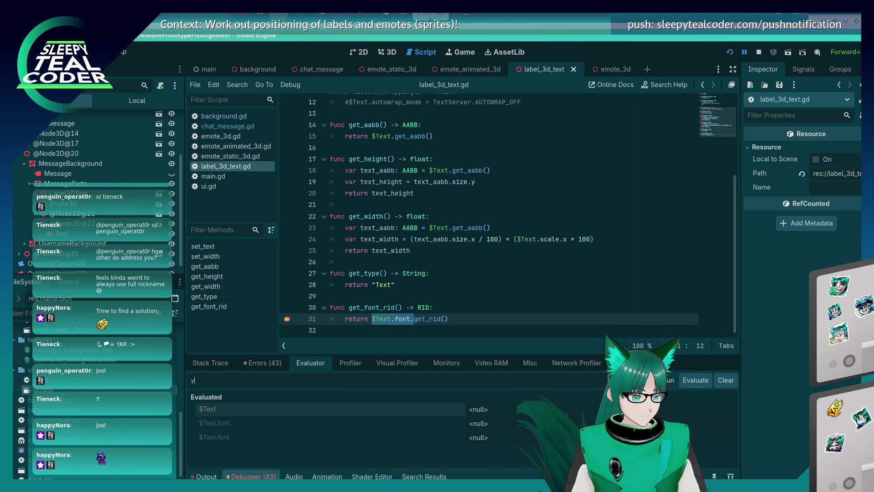
pyautogui.click(692, 380)
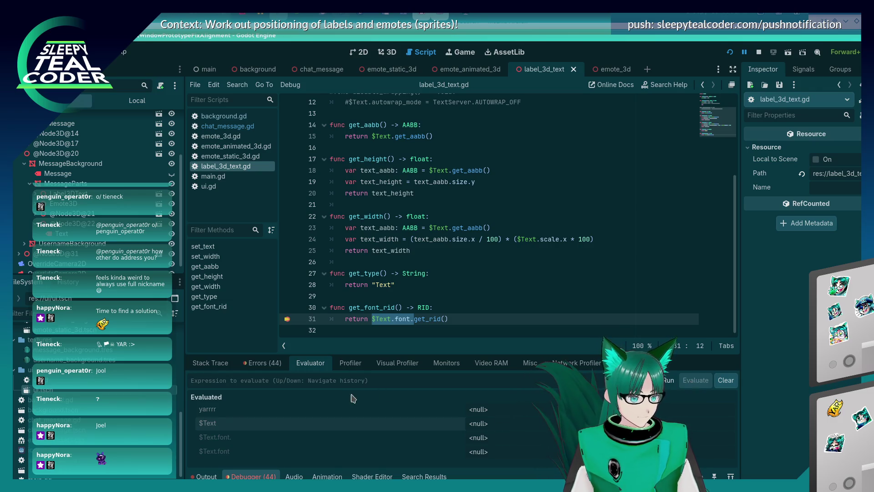
# Inspect line 31 and the output log while paused at the breakpoint
pyautogui.click(390, 317)
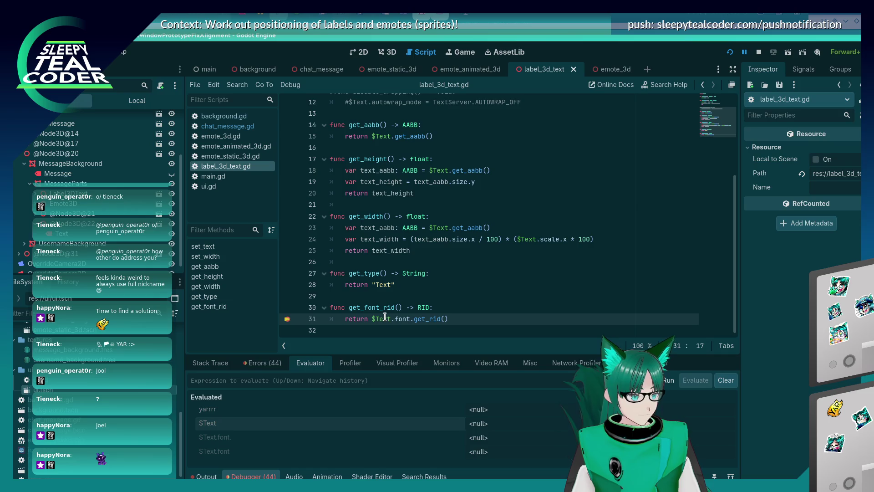
pyautogui.moveTo(403, 319)
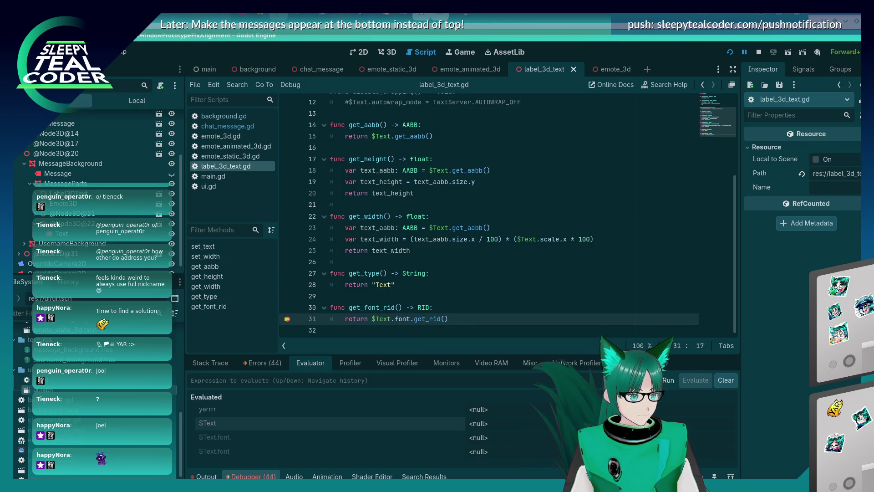
pyautogui.scroll(4, 403, 311)
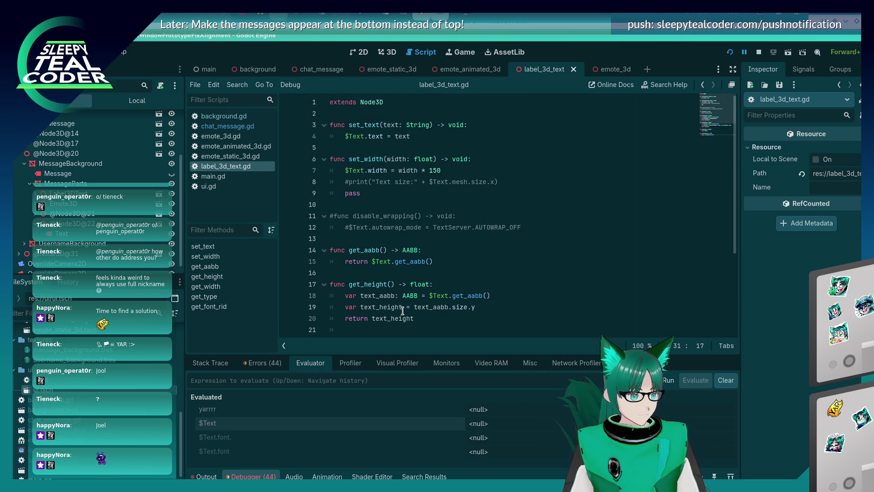
pyautogui.scroll(-4, 403, 311)
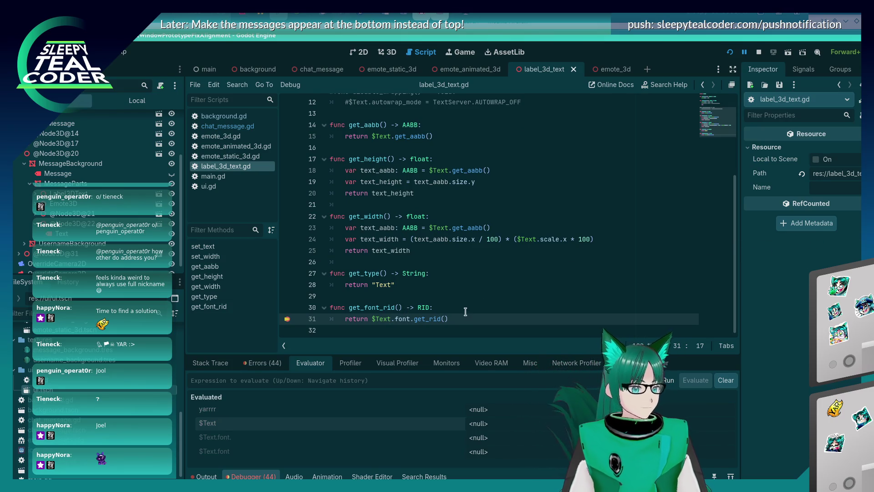
pyautogui.click(204, 477)
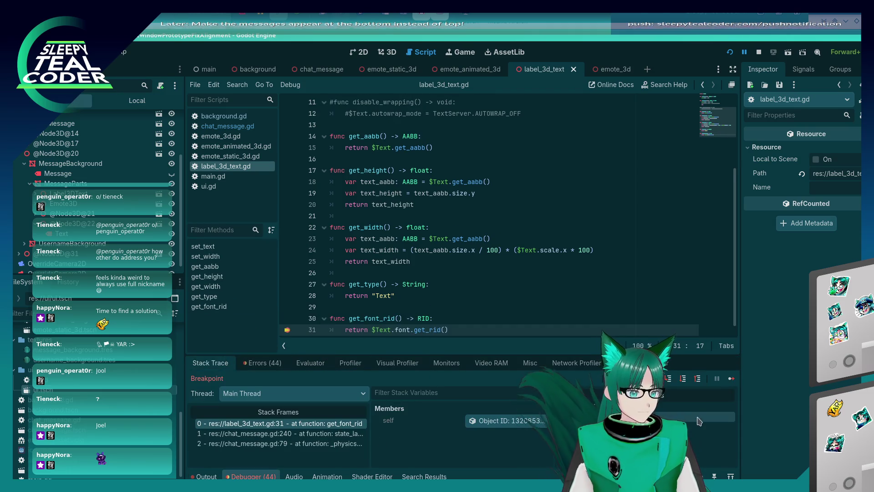
# Resume the game and scroll through the handle_text_stuff errors in the Errors list
pyautogui.click(732, 380)
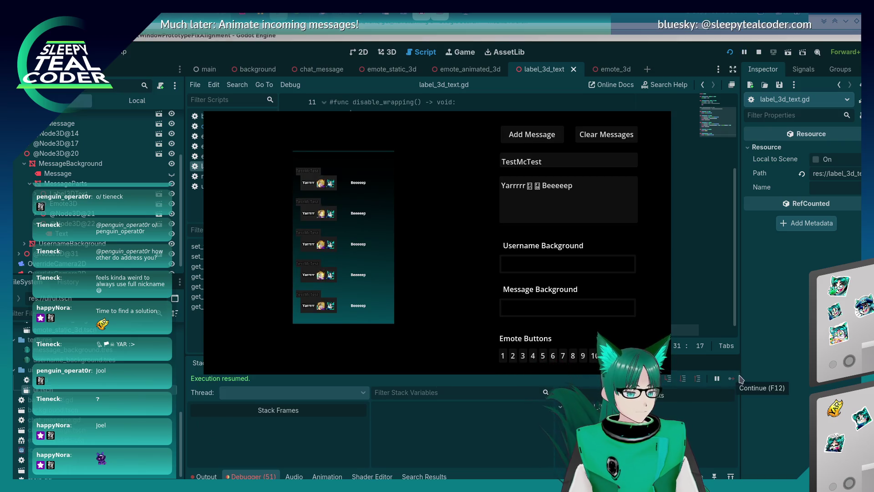
pyautogui.click(263, 363)
pyautogui.scroll(-5, 349, 408)
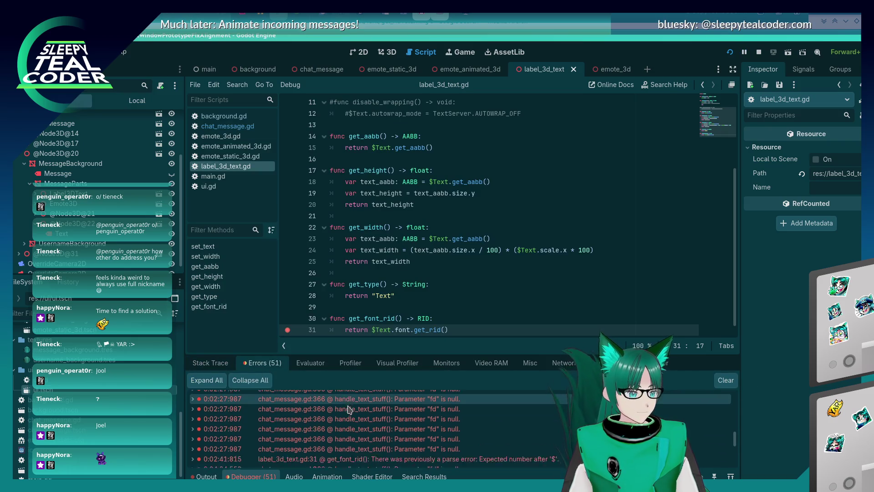
pyautogui.scroll(-3, 349, 408)
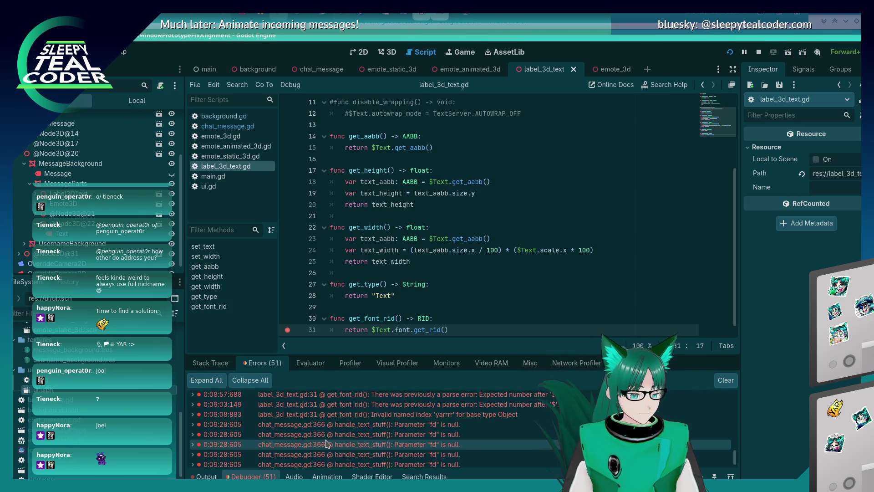
pyautogui.scroll(-1, 364, 264)
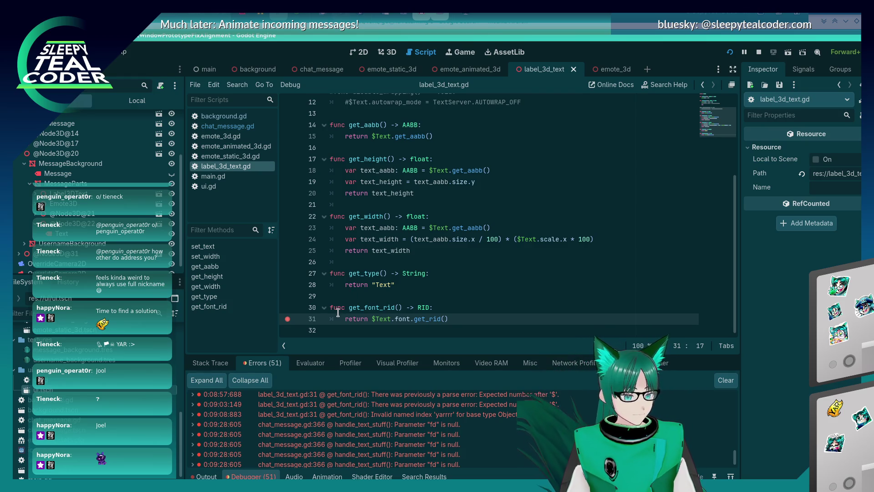
pyautogui.click(513, 17)
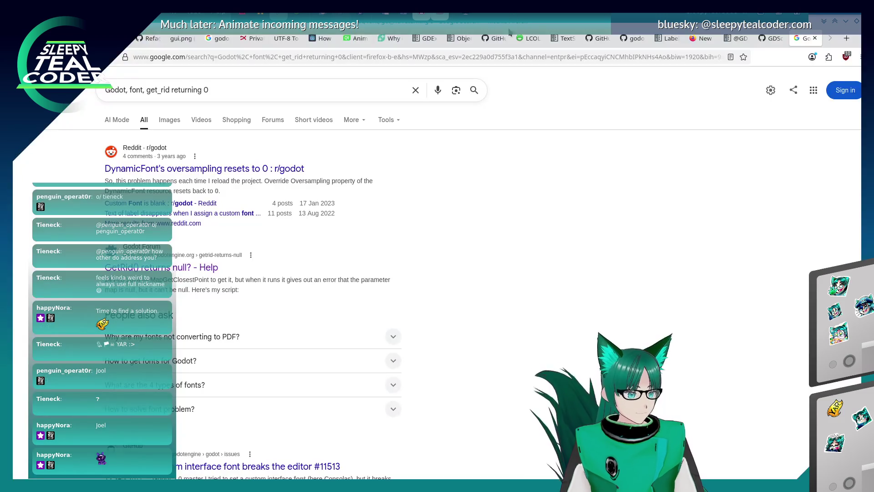
# Refine the search to 'Godot, font, "get_rid" always returning 0' and open the top custom bbcode font result
pyautogui.click(146, 89)
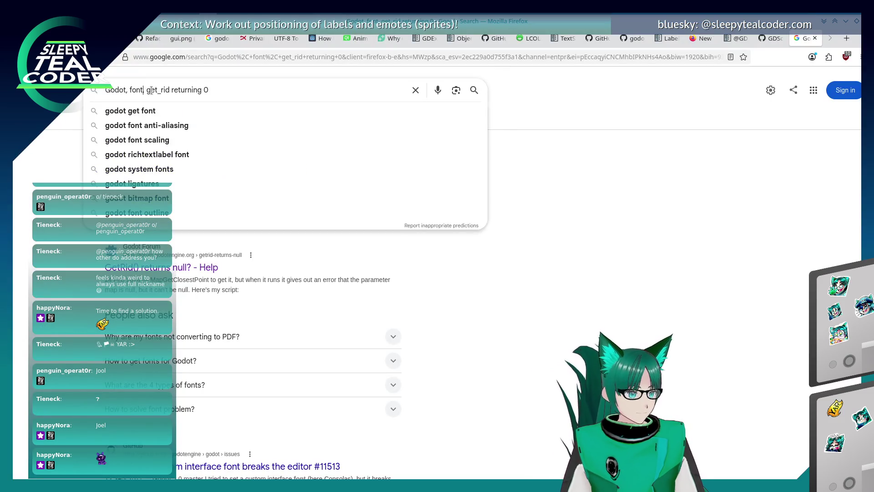
pyautogui.write('"')
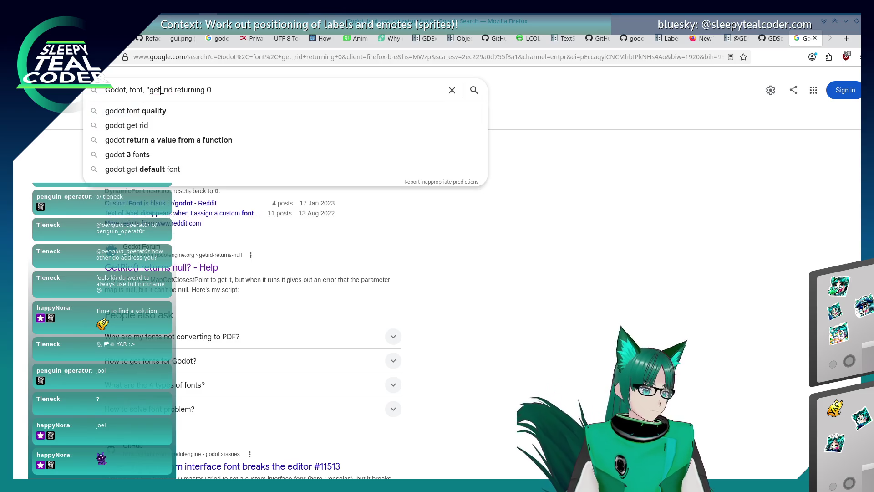
pyautogui.write(' alway')
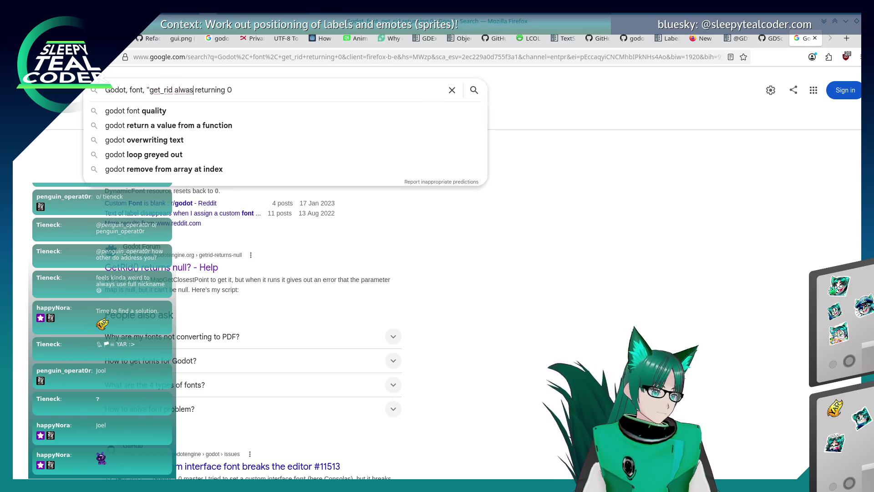
pyautogui.write('s')
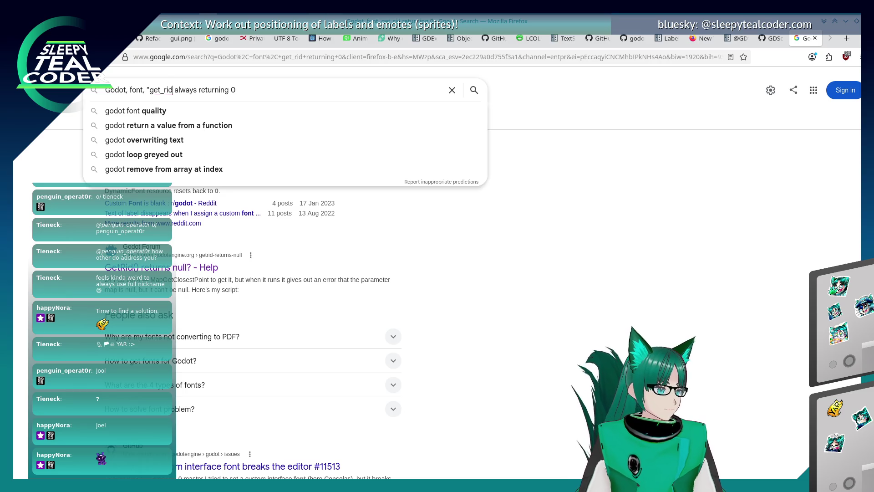
pyautogui.write('"')
pyautogui.press('Return')
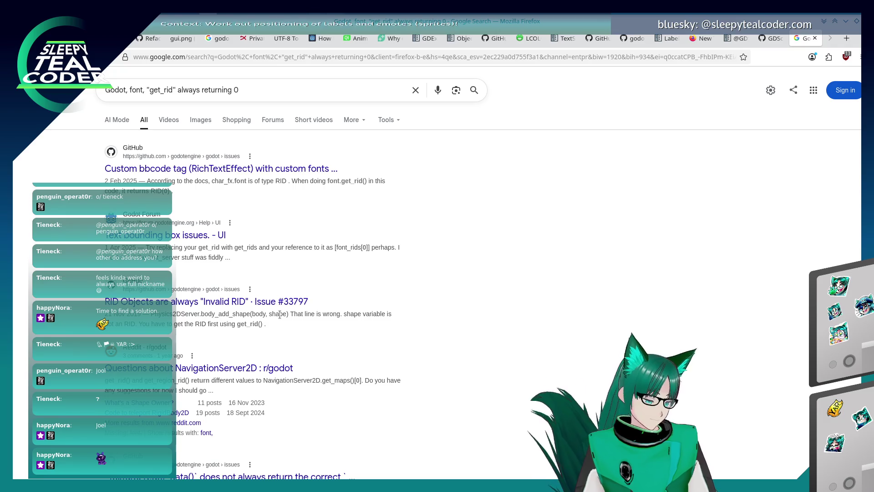
pyautogui.click(276, 170)
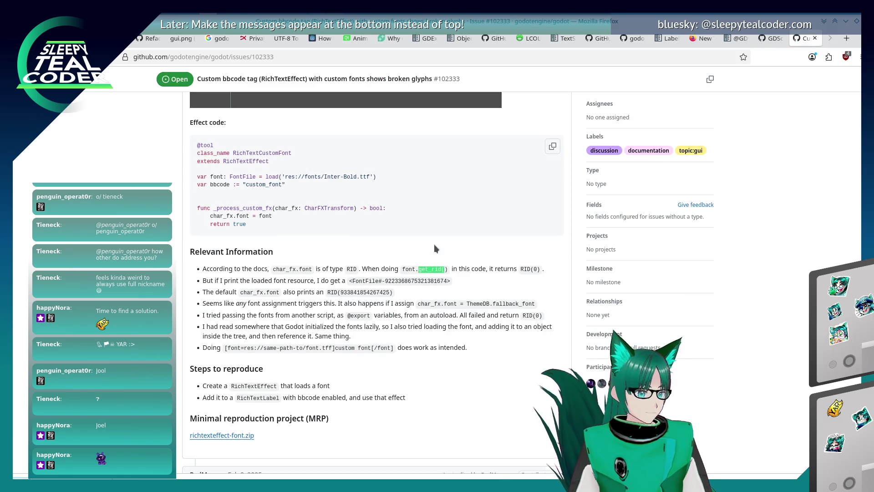
# Read GitHub issue #102333, stepping through 'rid' matches explaining font.get_rid() returns RID(0), then return to Godot
pyautogui.scroll(-10, 434, 248)
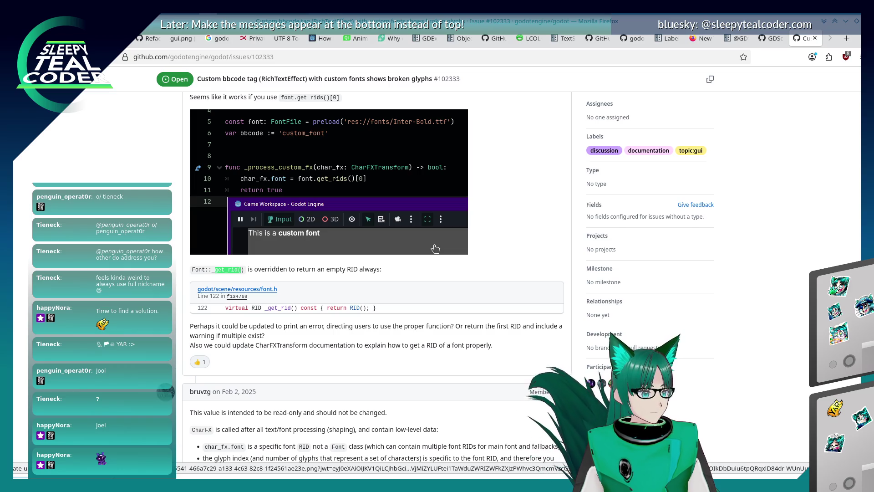
pyautogui.scroll(10, 434, 248)
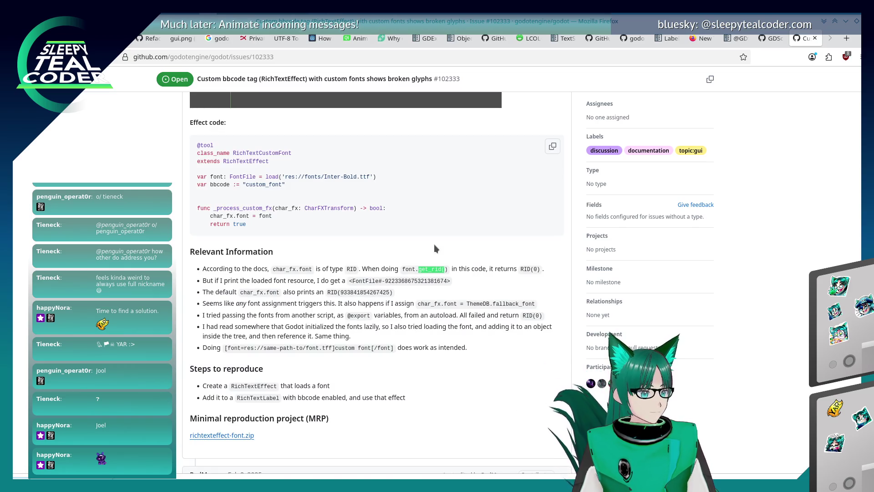
pyautogui.scroll(-10, 434, 248)
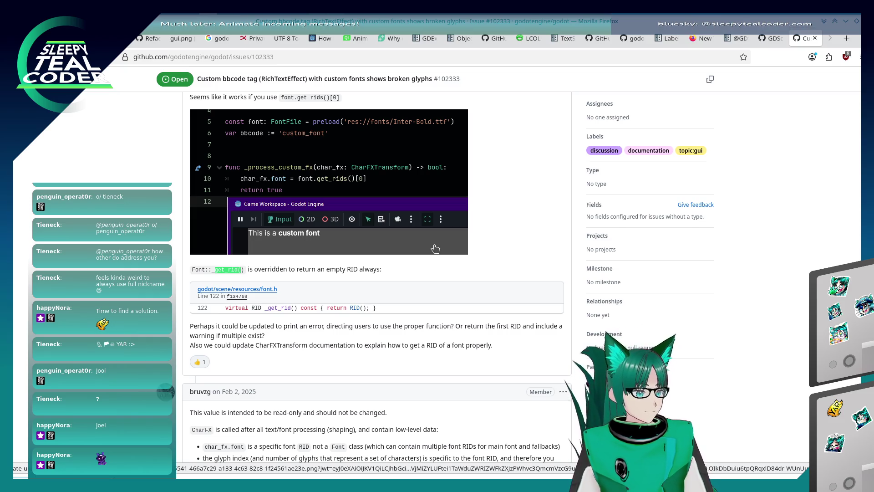
pyautogui.press('Return')
pyautogui.press('Return')
pyautogui.press('Return')
pyautogui.press('Return')
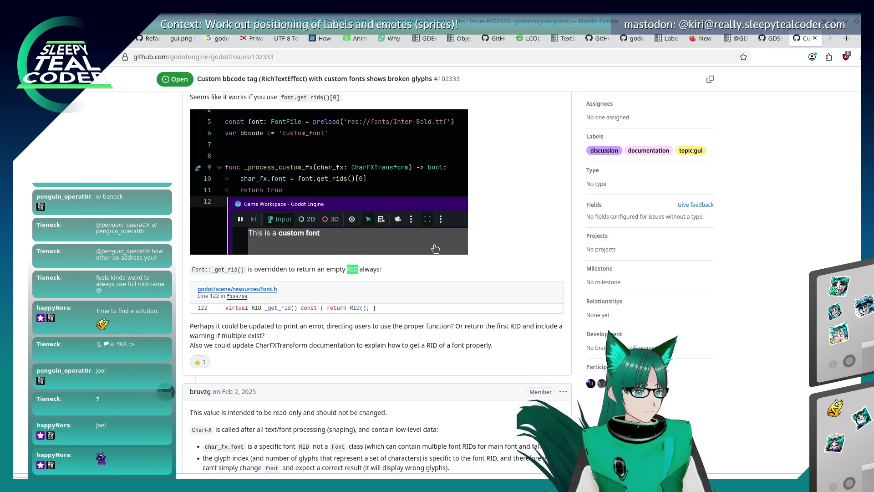
pyautogui.press('Return')
pyautogui.press('Return')
pyautogui.press('Return')
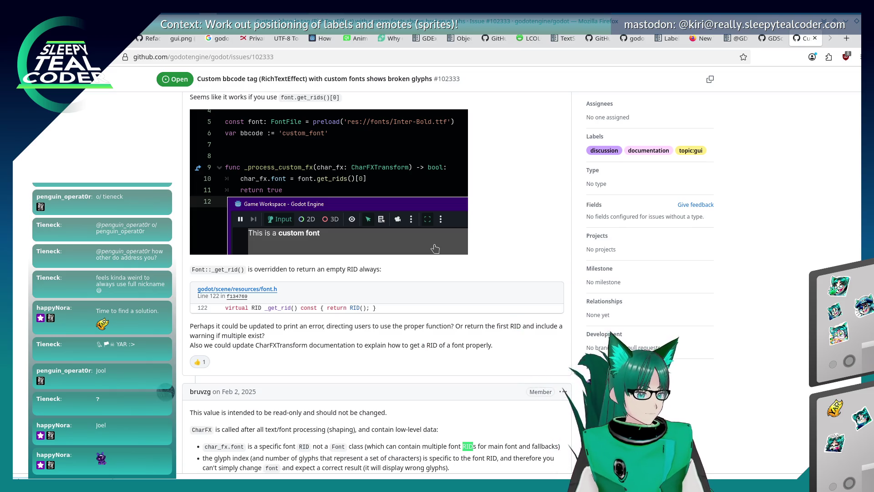
pyautogui.scroll(-4, 477, 233)
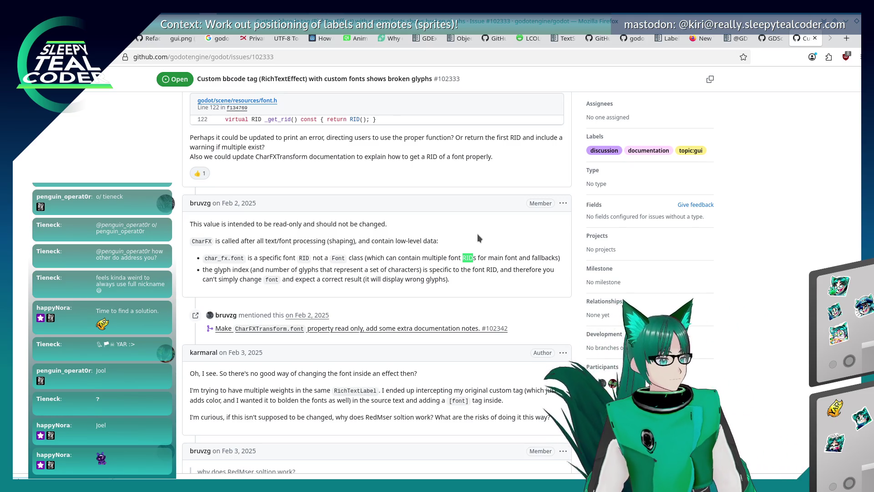
pyautogui.press('Return')
pyautogui.press('Return')
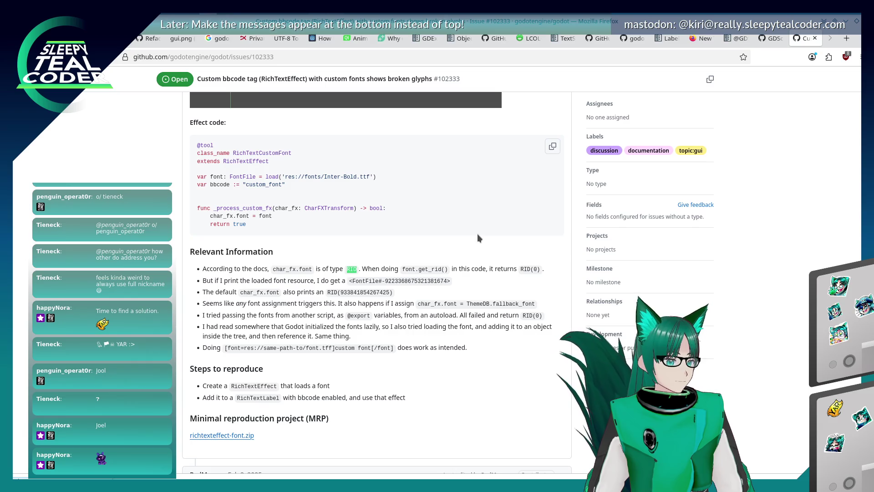
pyautogui.press('Return')
pyautogui.press('Return')
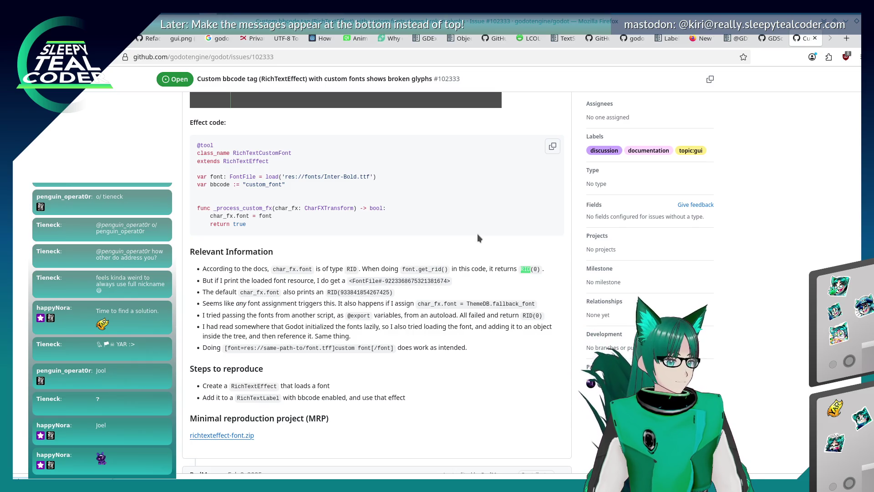
pyautogui.press('Return')
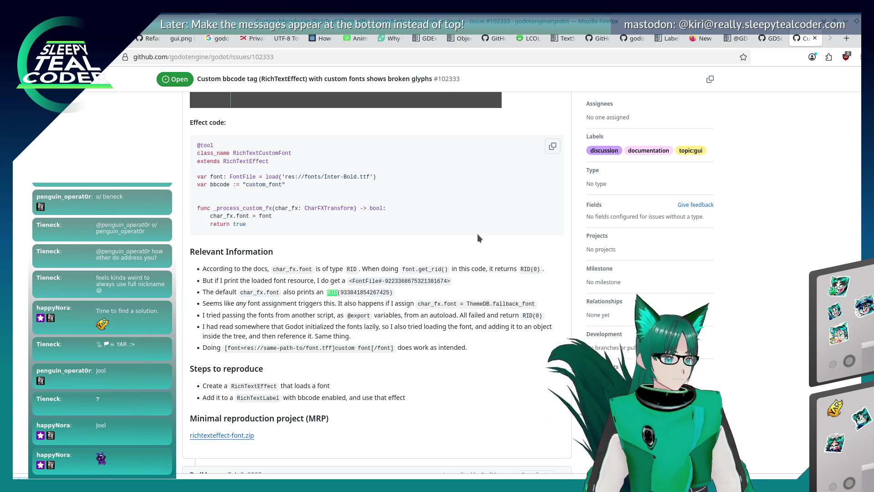
pyautogui.hotkey('alt', 'Tab')
pyautogui.hotkey('alt', 'Tab')
pyautogui.hotkey('alt', 'Tab')
pyautogui.hotkey('alt', 'Tab')
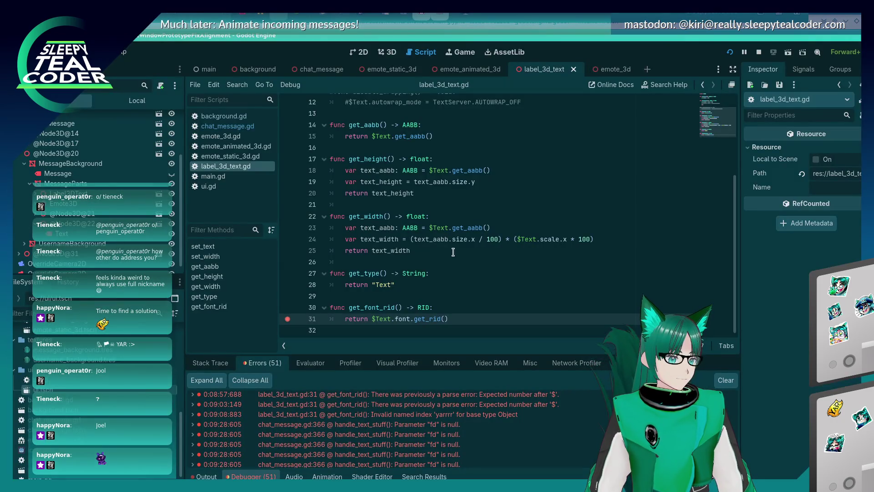
# Change line 31 to return $Text.font.get_rids()[0] and save the script
pyautogui.click(457, 320)
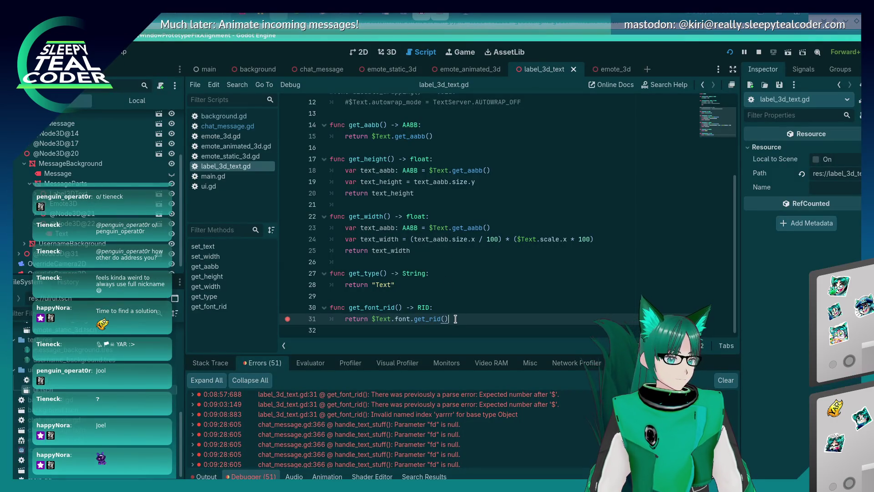
pyautogui.press('BackSpace')
pyautogui.press('BackSpace')
pyautogui.press('BackSpace')
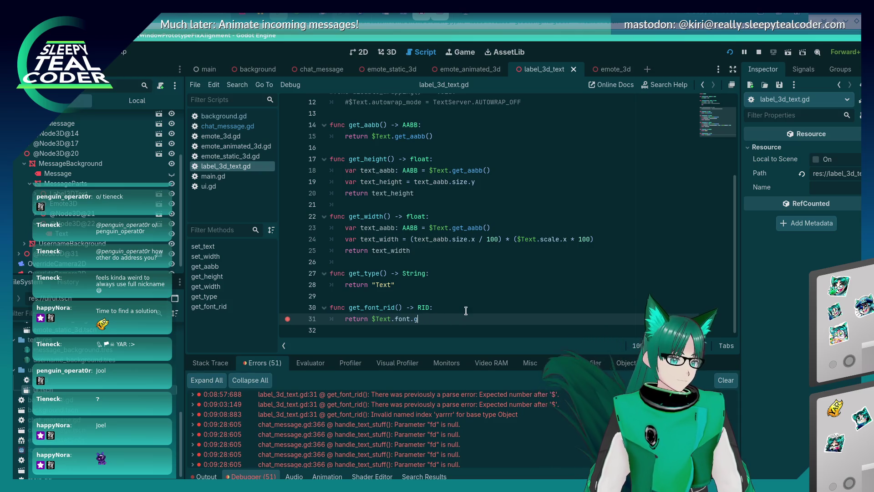
pyautogui.write('get')
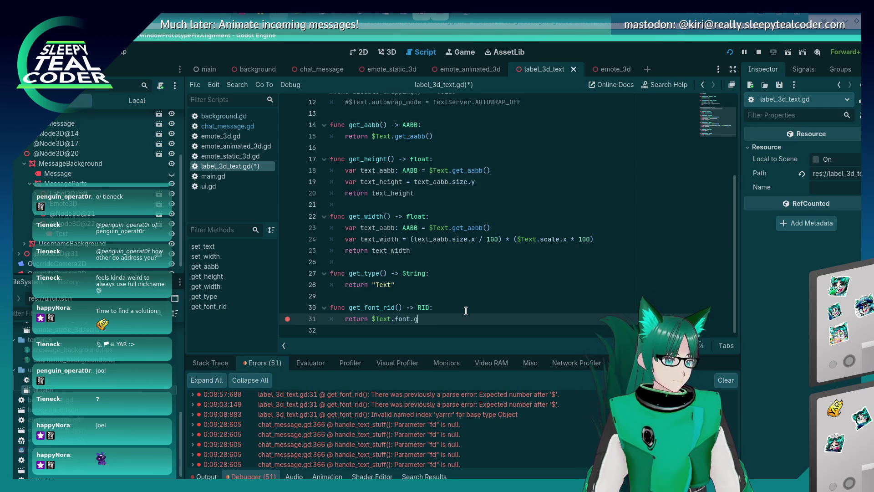
pyautogui.write('t_rids')
pyautogui.press('Return')
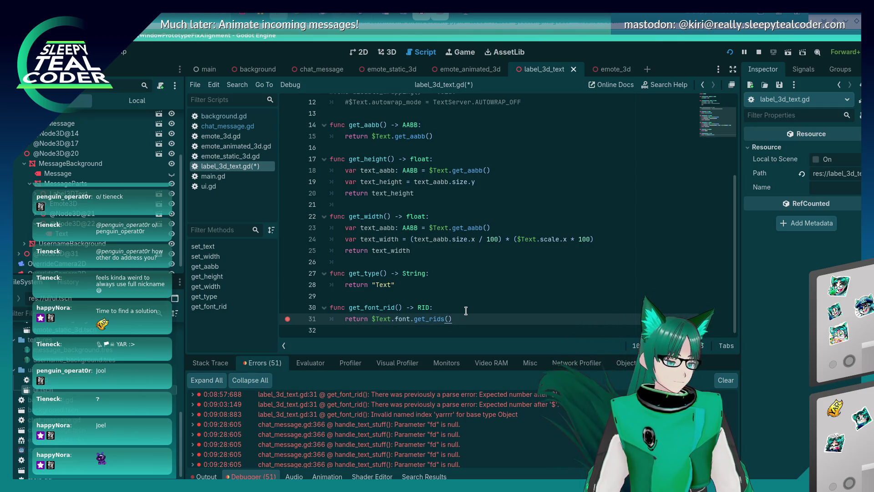
pyautogui.write('[0')
pyautogui.hotkey('ctrl', 's')
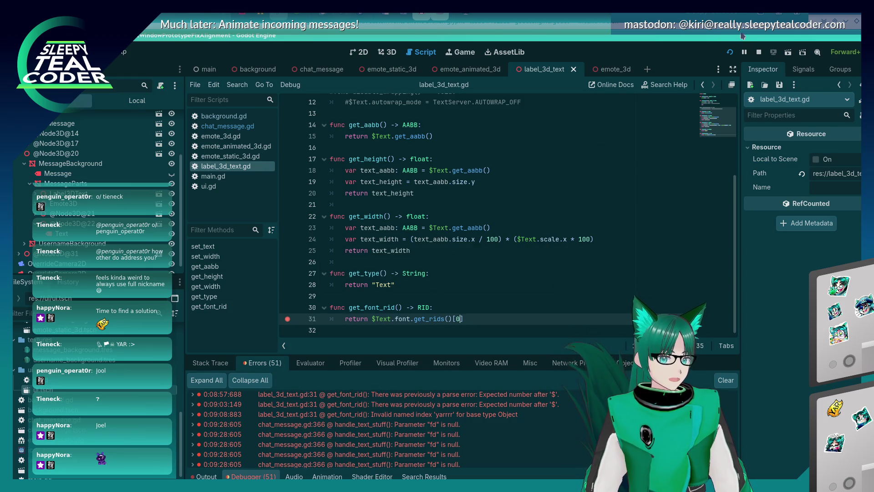
# Rerun the project, add an 'eeee' test message, and resume past the breakpoint
pyautogui.click(730, 52)
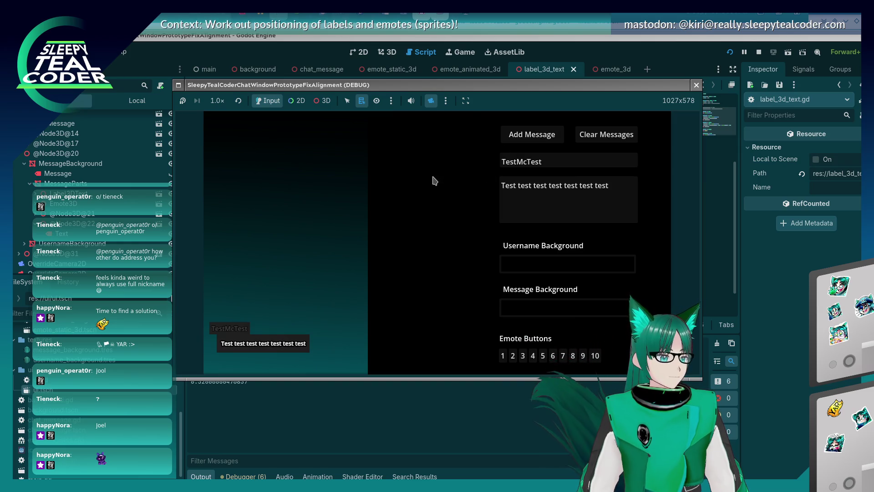
pyautogui.click(364, 422)
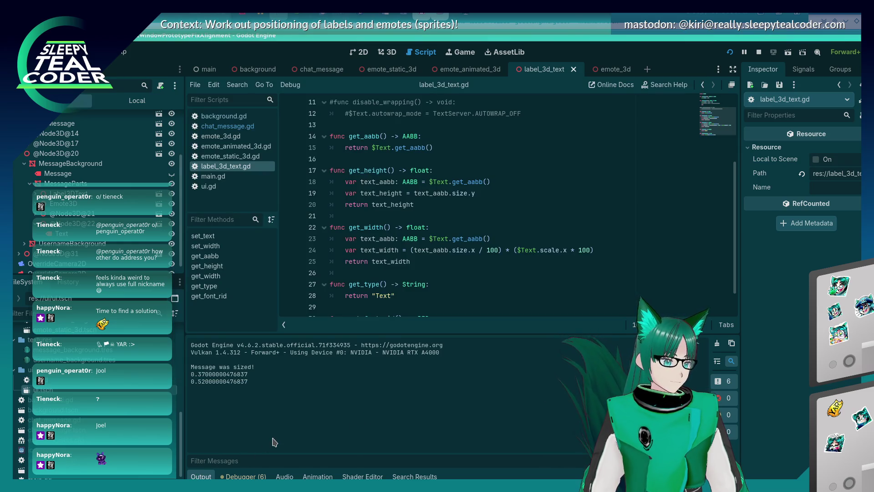
pyautogui.hotkey('alt', 'Tab')
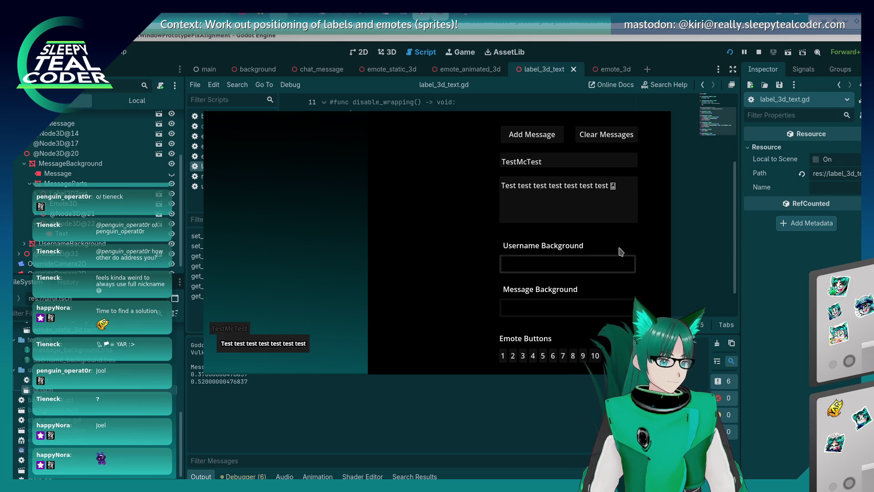
pyautogui.click(626, 209)
pyautogui.write('eeeep')
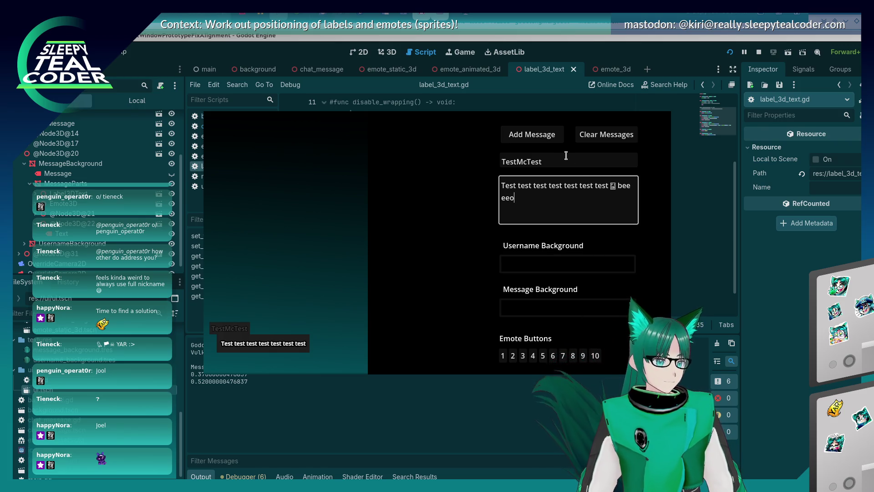
pyautogui.click(532, 134)
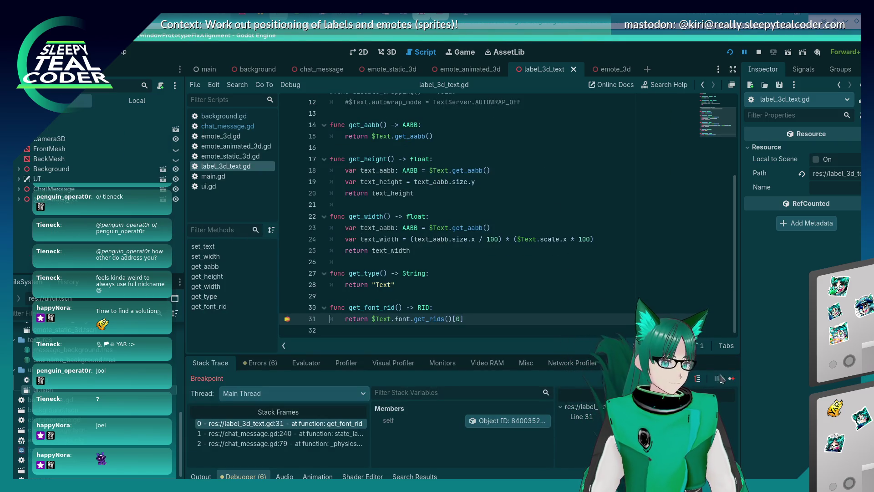
pyautogui.click(720, 379)
pyautogui.click(200, 476)
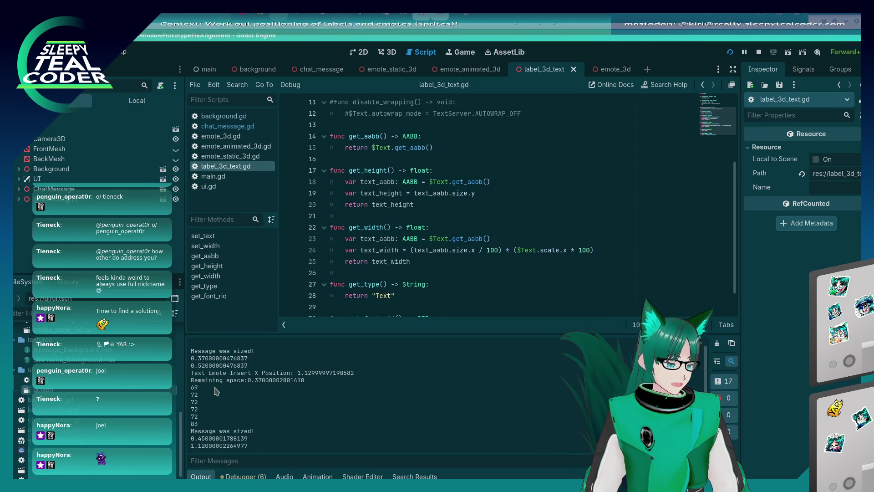
# Check the debugger and printed output, then open chat_message.gd near its get_font_rid call
pyautogui.scroll(-1, 327, 300)
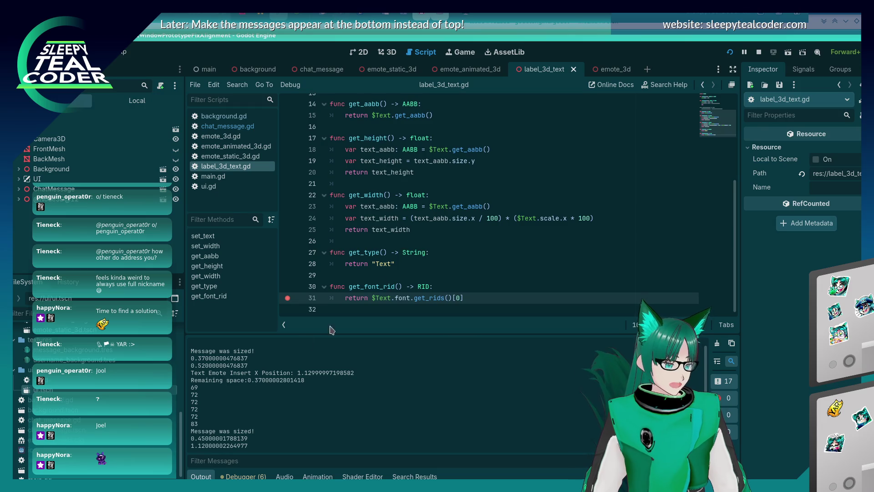
pyautogui.click(244, 476)
pyautogui.click(203, 476)
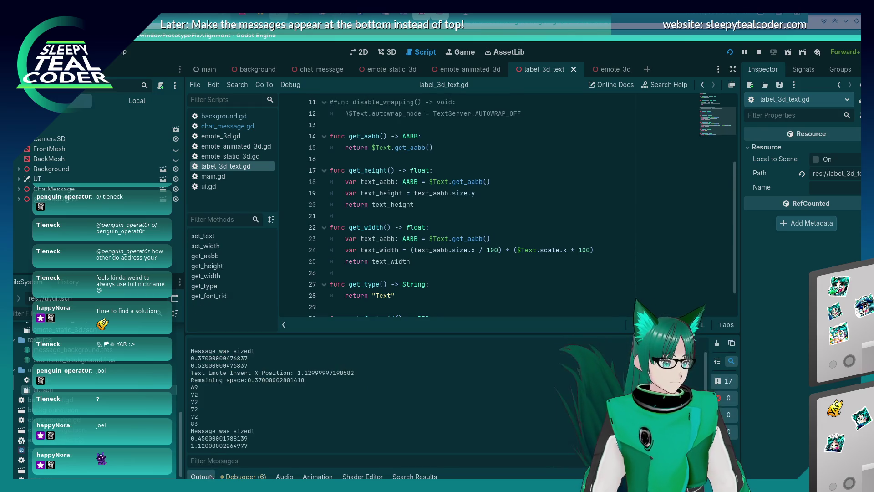
pyautogui.scroll(-1, 424, 267)
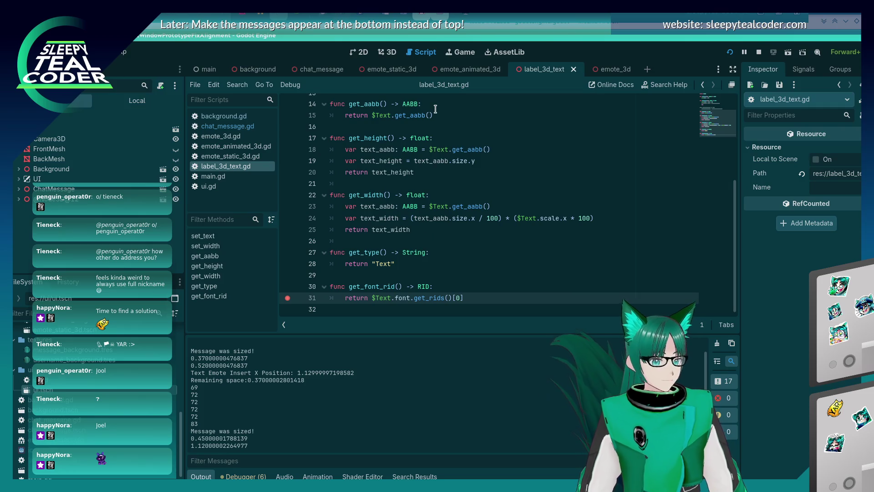
pyautogui.click(227, 126)
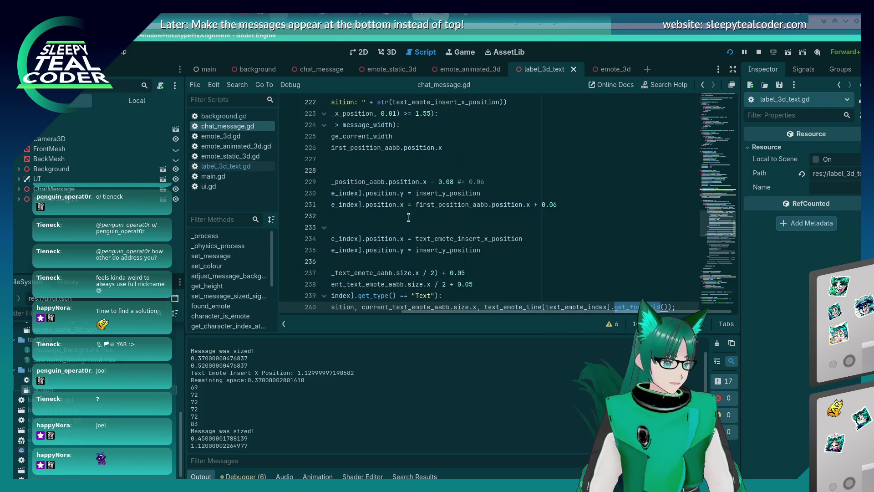
pyautogui.scroll(-3, 439, 263)
pyautogui.click(545, 222)
pyautogui.click(551, 205)
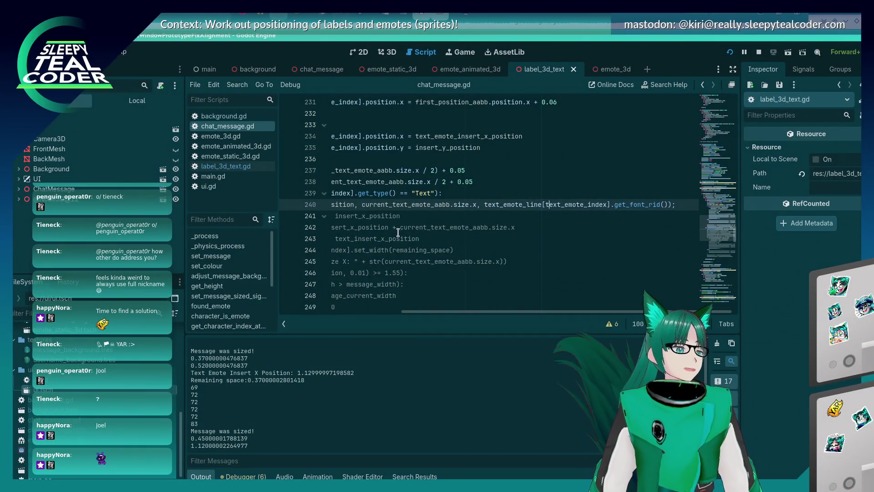
# In handle_text_stuff's loop, add a print(str(text_server_manager.font_get_glyph_offset())) line
pyautogui.press('Home')
pyautogui.press('Home')
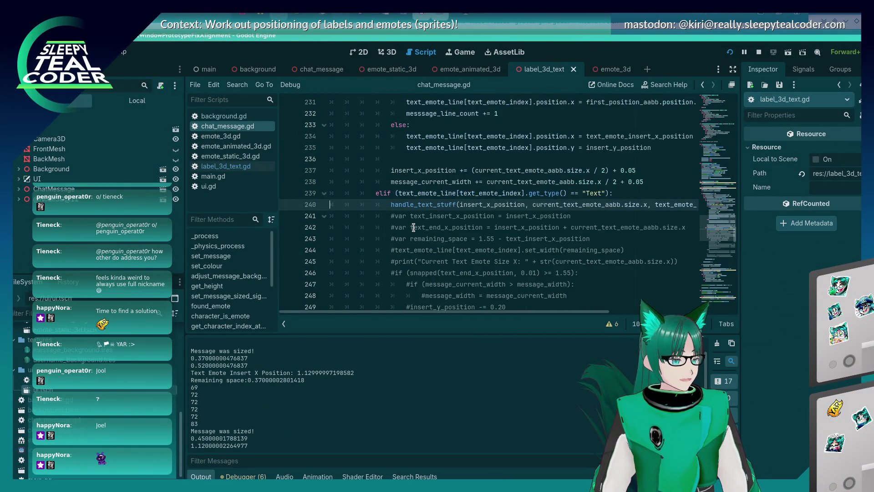
pyautogui.press('End')
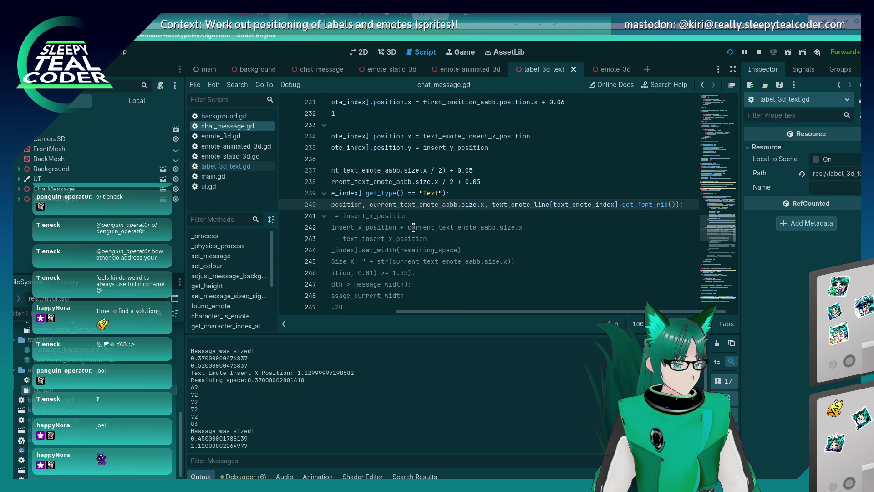
pyautogui.press('Home')
pyautogui.press('Home')
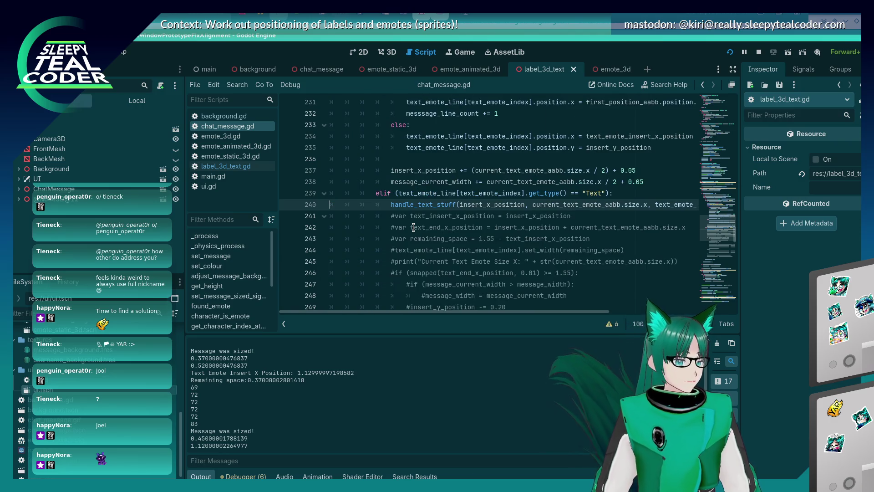
pyautogui.scroll(-20, 466, 187)
pyautogui.scroll(-16, 489, 172)
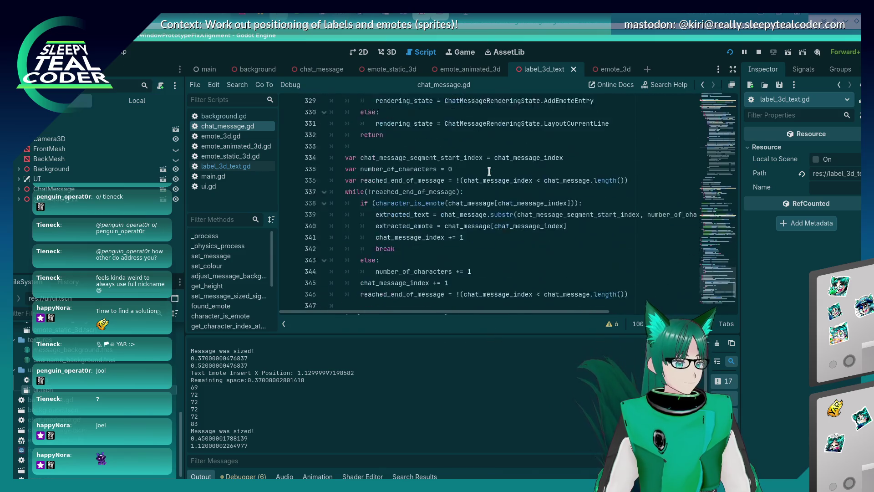
pyautogui.click(447, 293)
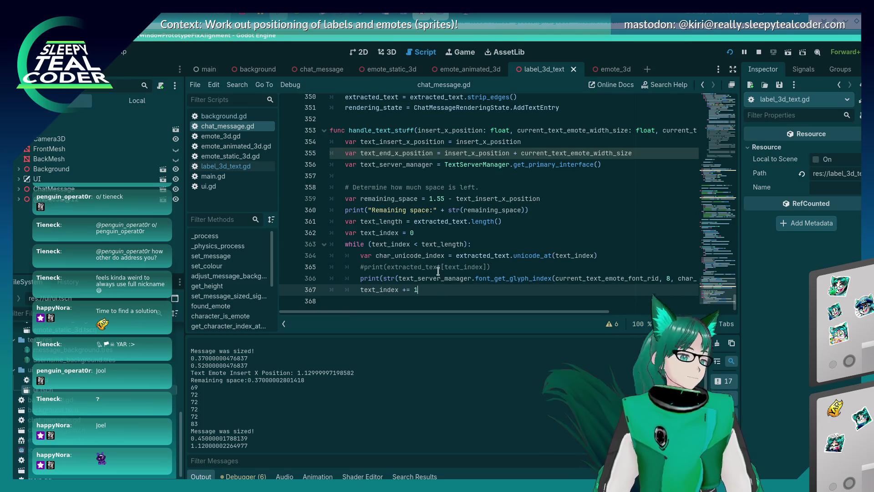
pyautogui.click(471, 278)
pyautogui.press('End')
pyautogui.press('Return')
pyautogui.write('pr')
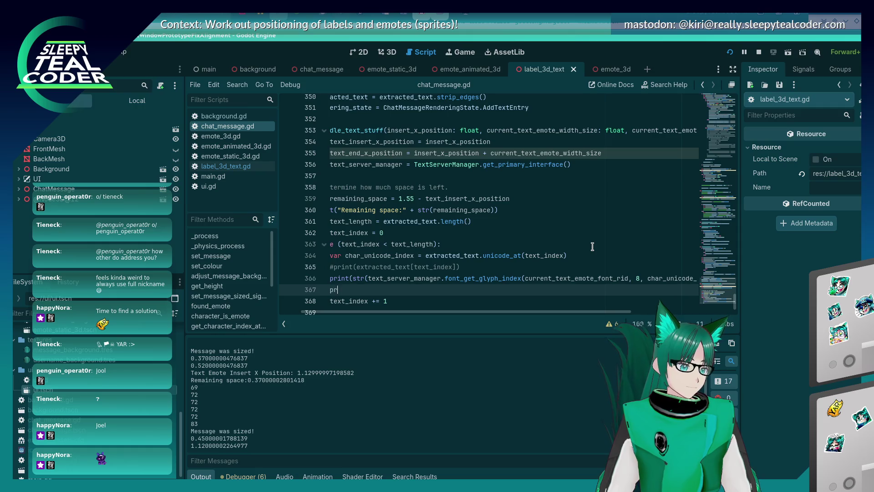
pyautogui.write('int(str(text')
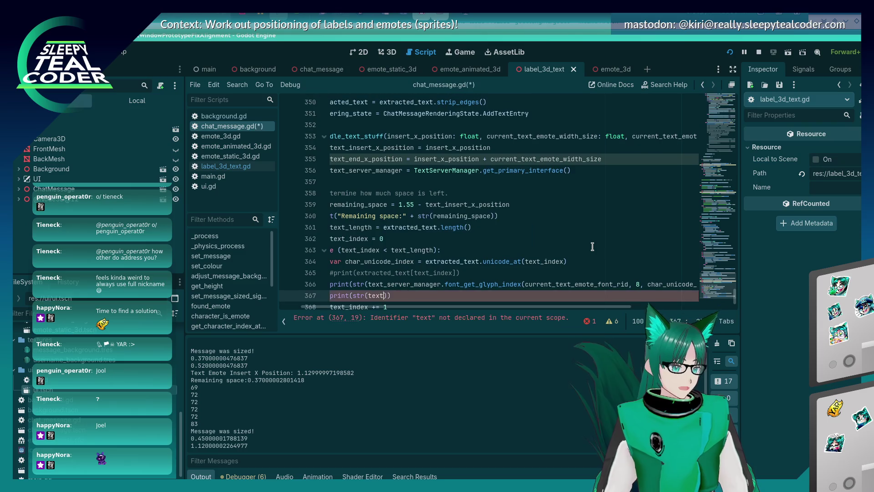
pyautogui.write('_server_')
pyautogui.press('Return')
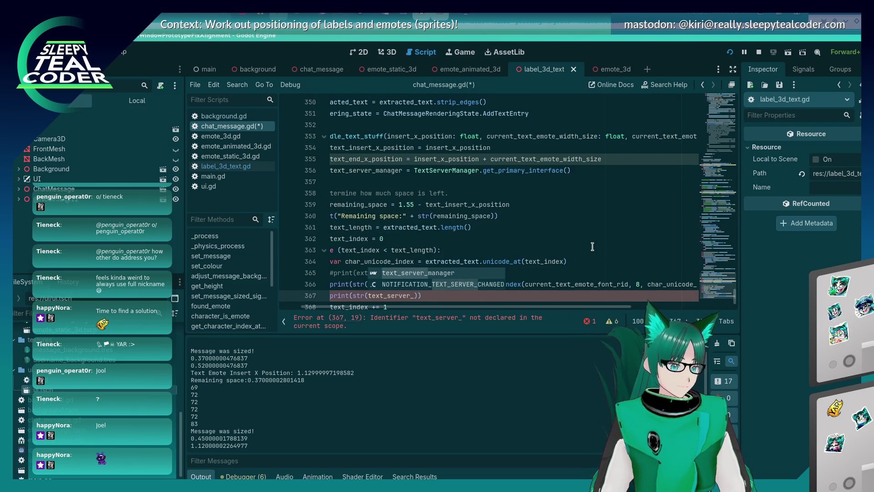
pyautogui.write('.font_get_glypg')
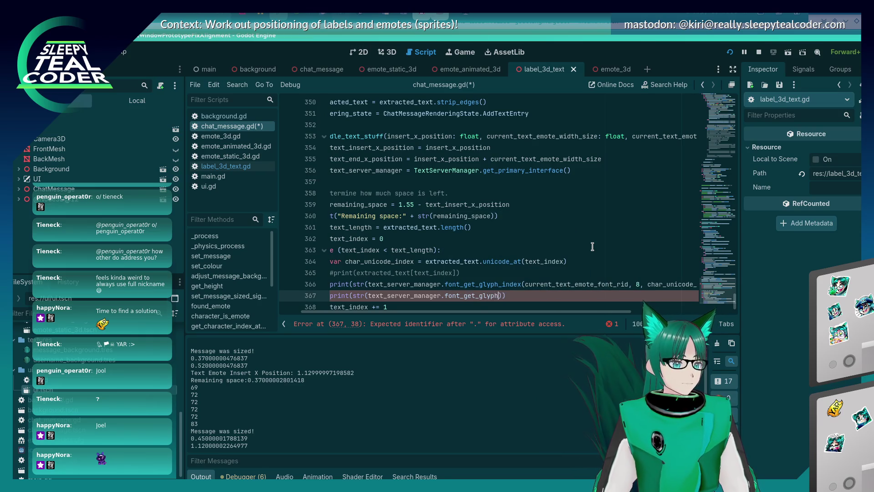
pyautogui.press('Down')
pyautogui.press('Down')
pyautogui.press('Down')
pyautogui.press('Return')
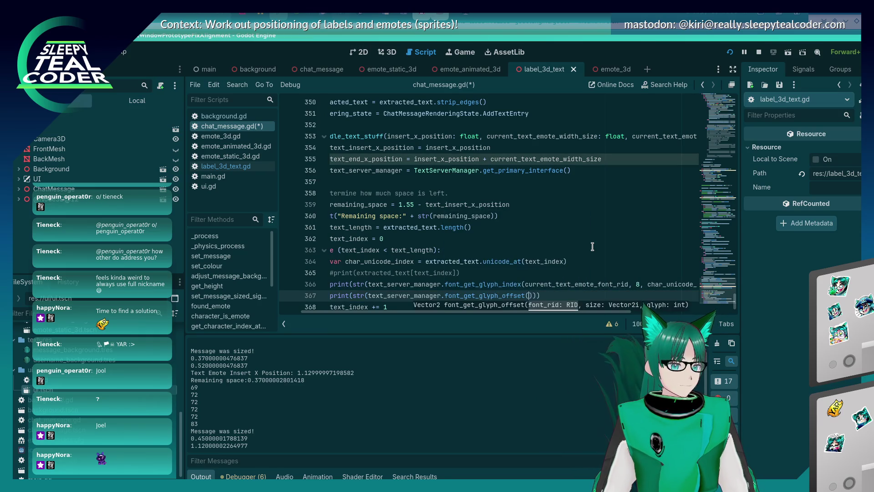
# Move the glyph index call onto its own line, starting it with 'var glyph_index ='
pyautogui.press('Up')
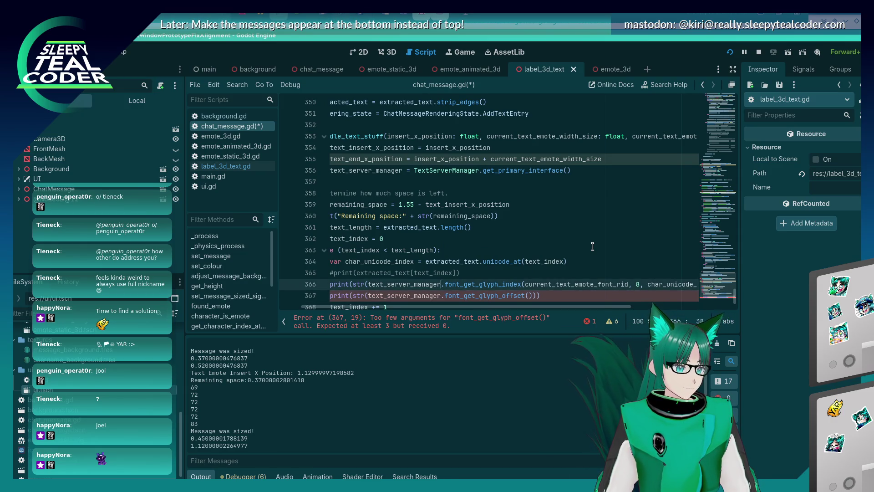
pyautogui.hotkey('shift', 'End')
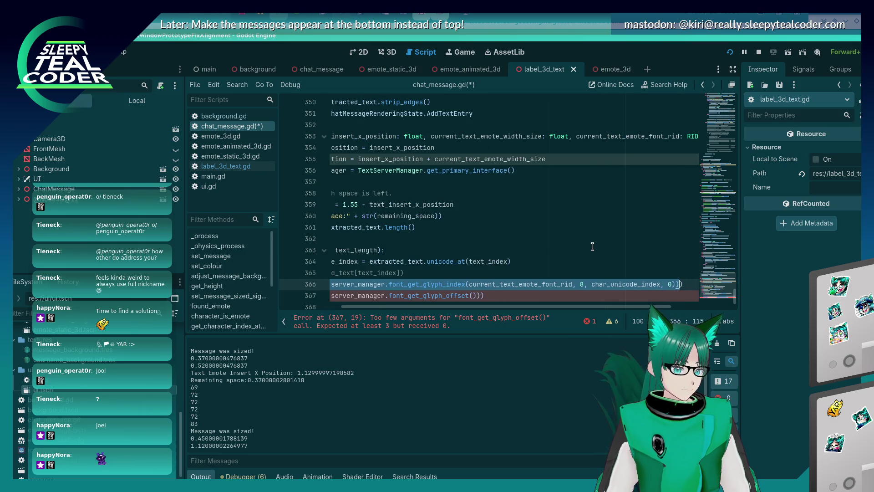
pyautogui.hotkey('ctrl', 'x')
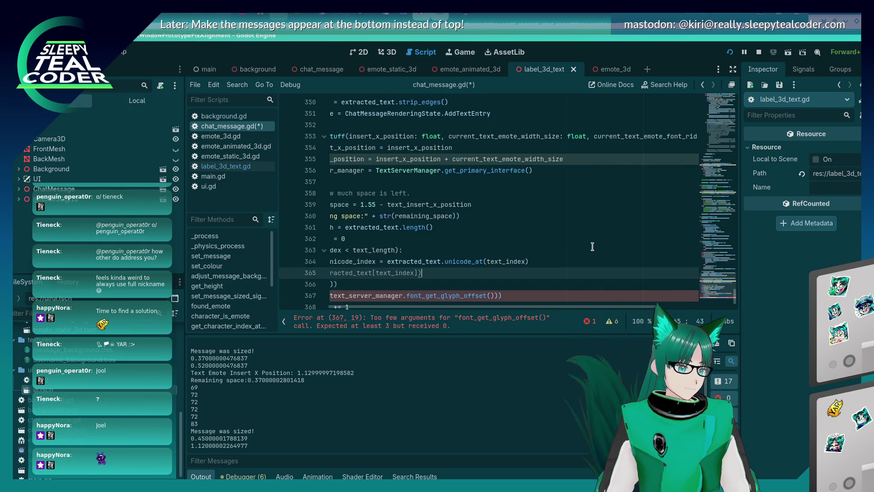
pyautogui.press('Home')
pyautogui.hotkey('ctrl', 'v')
pyautogui.press('Return')
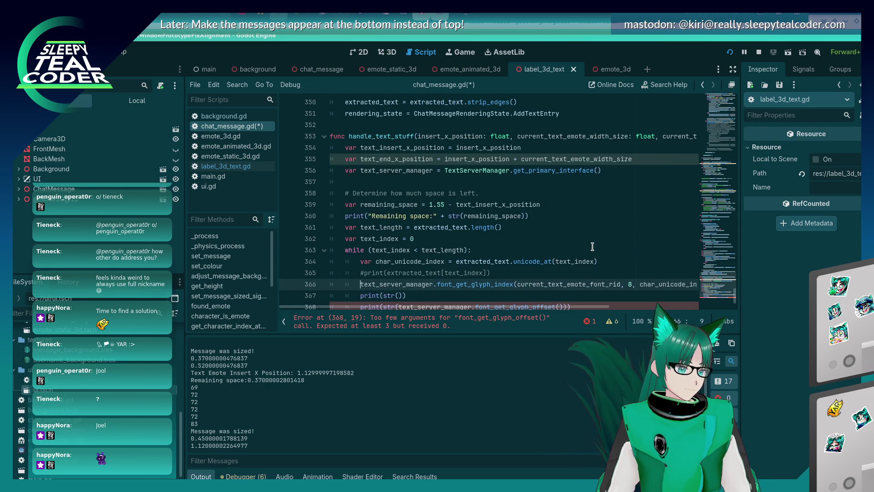
pyautogui.write('var ')
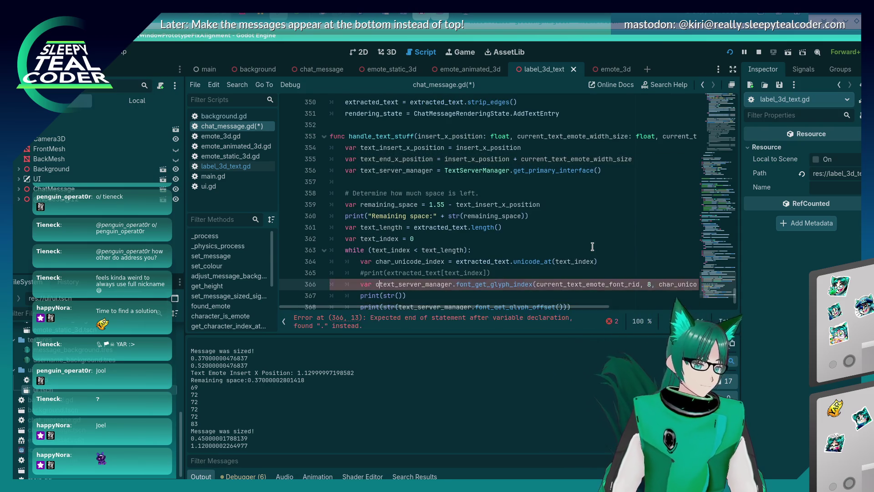
pyautogui.write('glyph_ind')
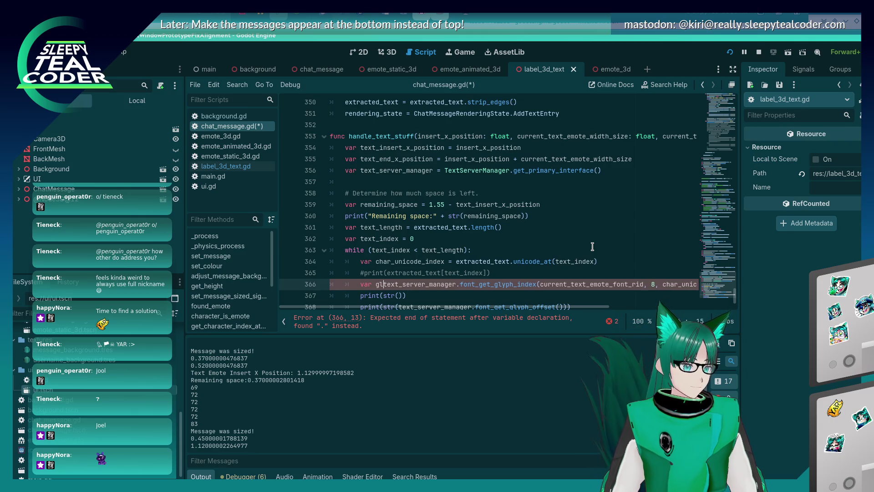
pyautogui.write('ex =')
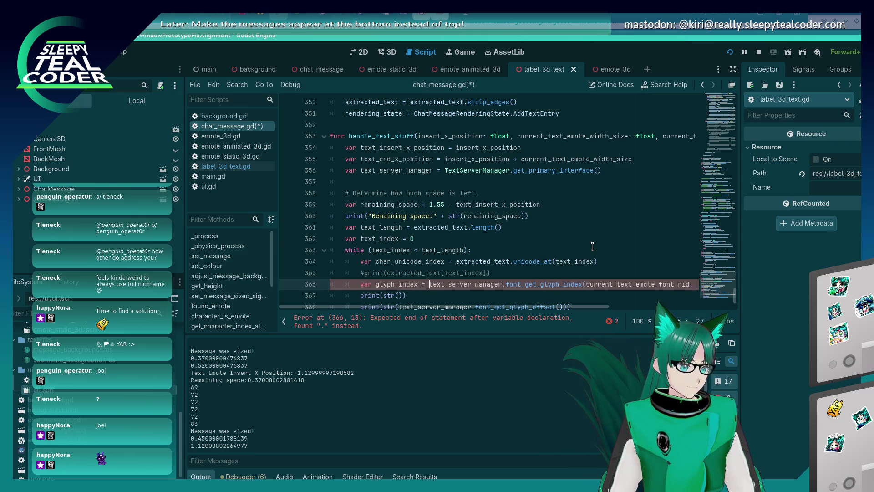
# Finish the glyph_index declaration and delete the leftover empty print line
pyautogui.press('Down')
pyautogui.hotkey('shift', 'Home')
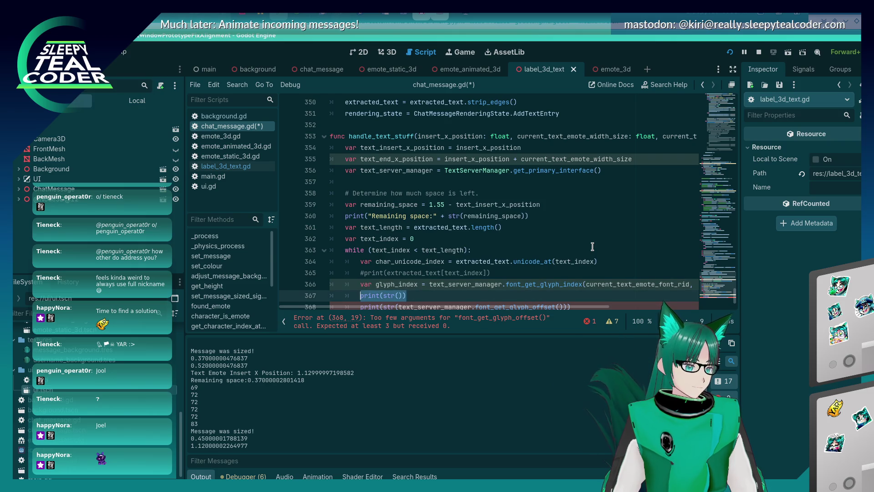
pyautogui.press('BackSpace')
pyautogui.press('Delete')
pyautogui.press('End')
pyautogui.press('Left')
pyautogui.press('Left')
pyautogui.press('Left')
pyautogui.press('BackSpace')
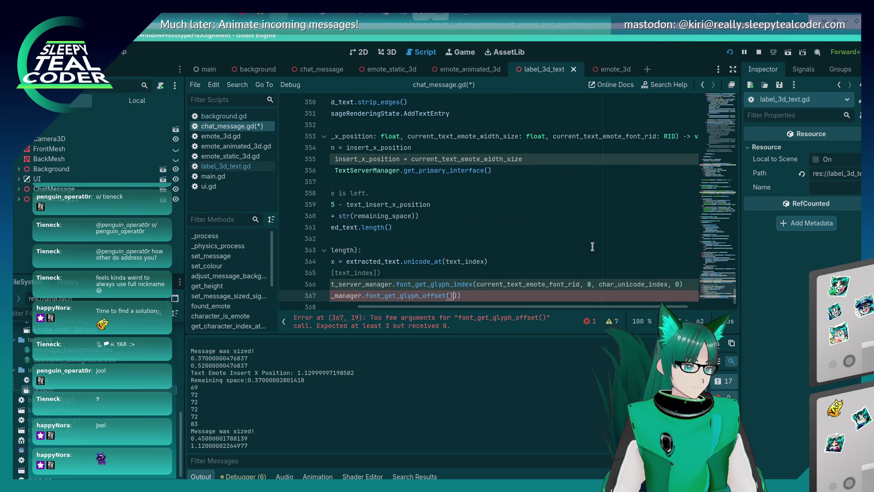
pyautogui.press('Delete')
# Give font_get_glyph_offset the arguments current_text_emote_font_rid, 8 and glyph_index
pyautogui.write('(')
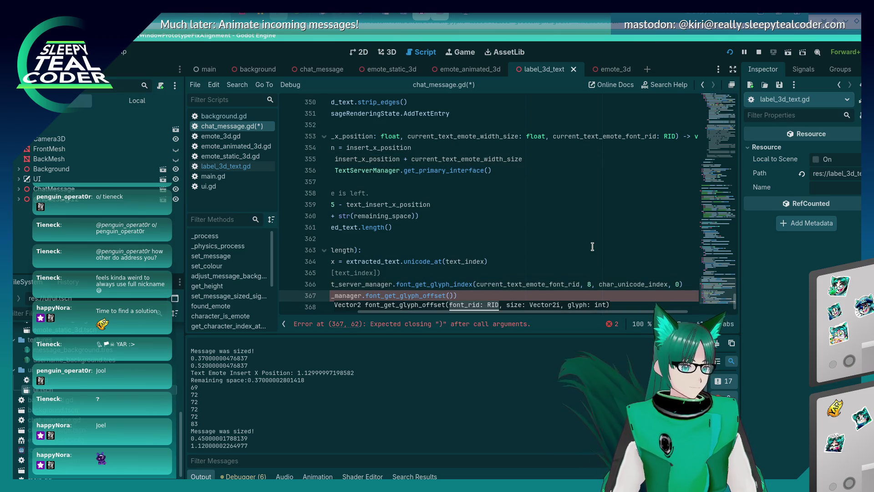
pyautogui.write('glyph')
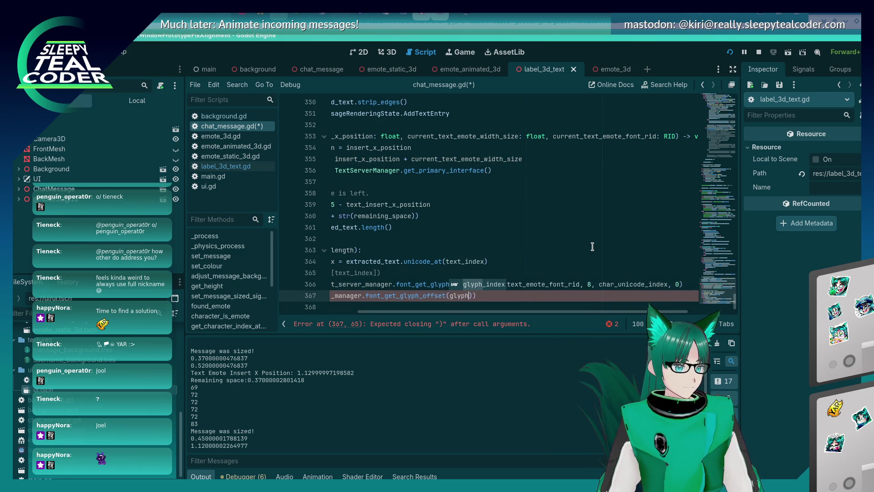
pyautogui.write('_')
pyautogui.press('Return')
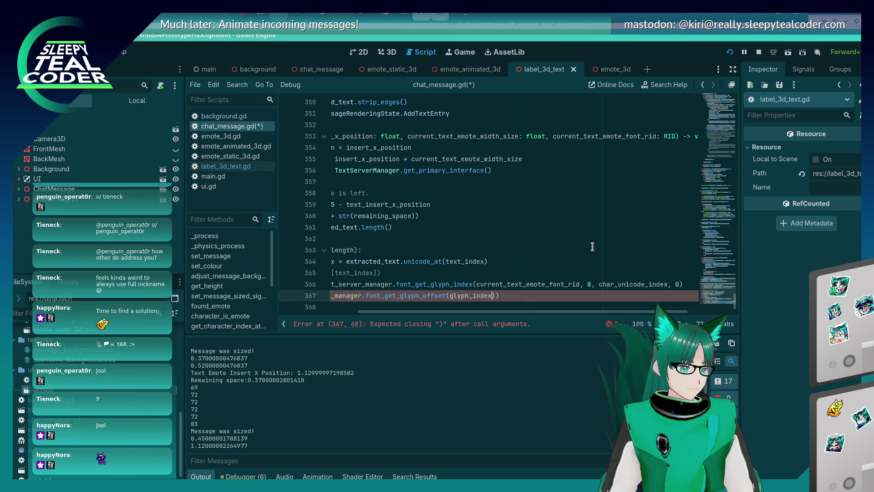
pyautogui.press('Home')
pyautogui.write(', 8,')
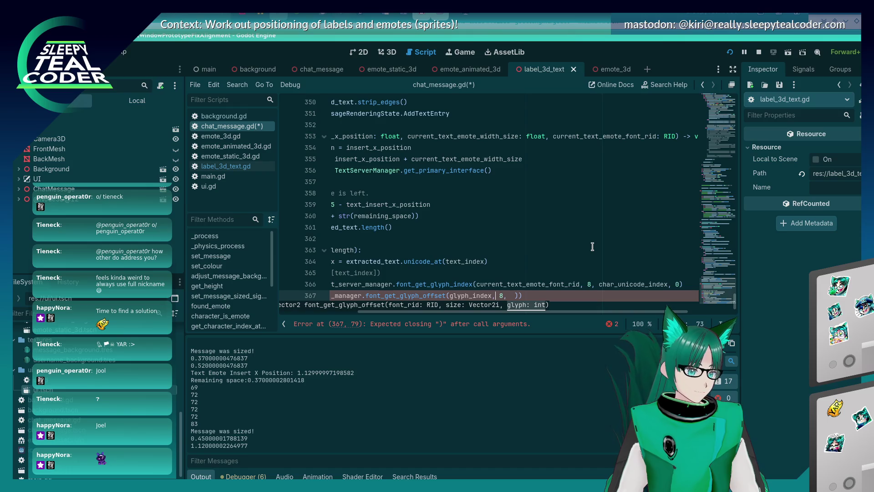
pyautogui.press('Left')
pyautogui.press('Left')
pyautogui.hotkey('ctrl', 'shift', 'Left')
pyautogui.press('BackSpace')
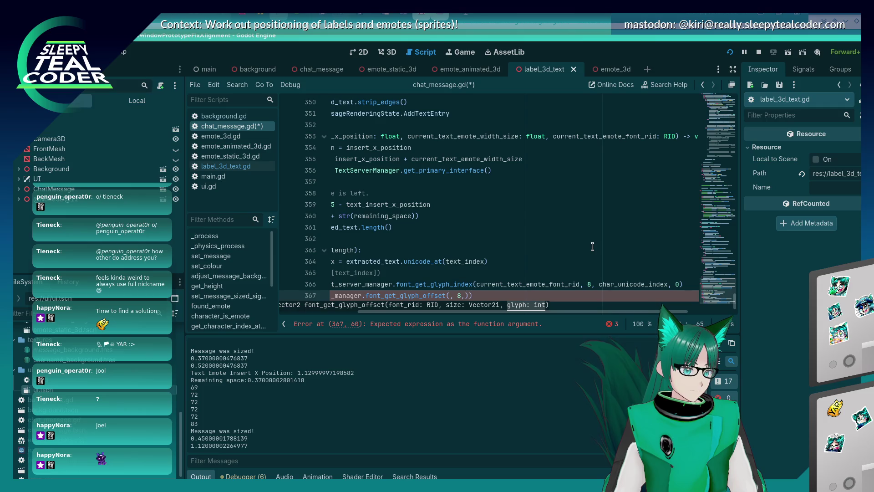
pyautogui.write('glyph_index')
pyautogui.doubleClick(542, 286)
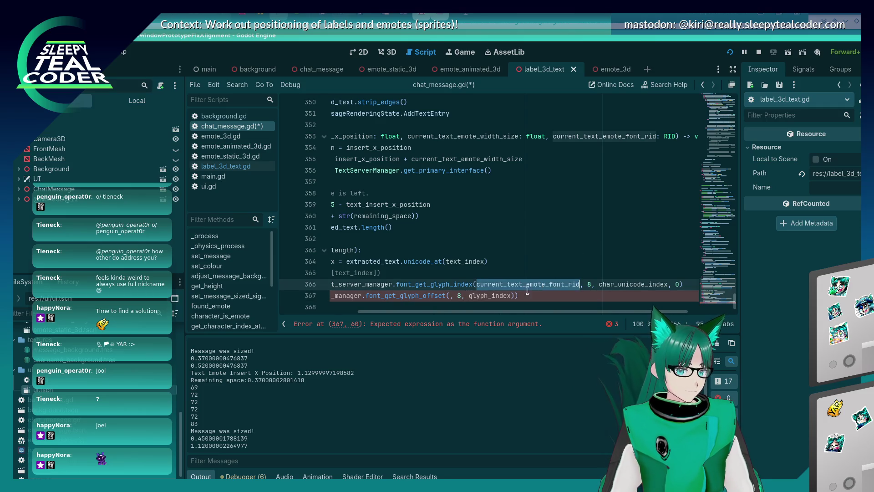
pyautogui.click(451, 296)
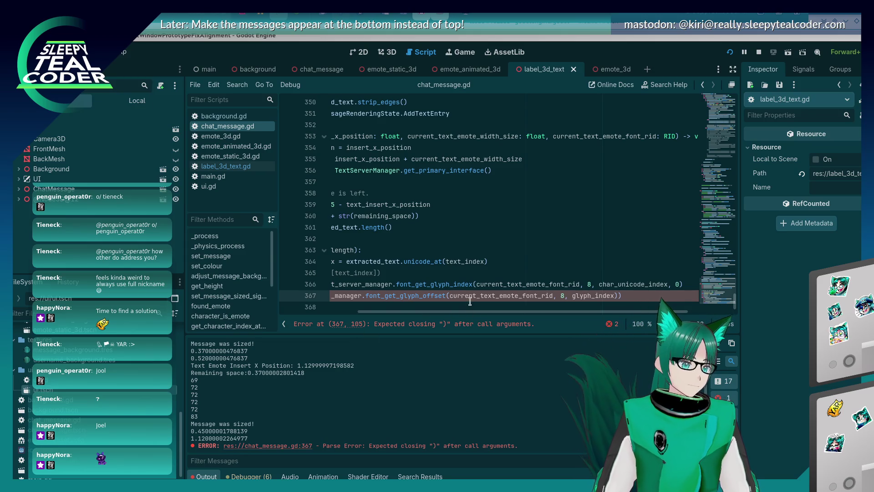
pyautogui.moveTo(415, 297)
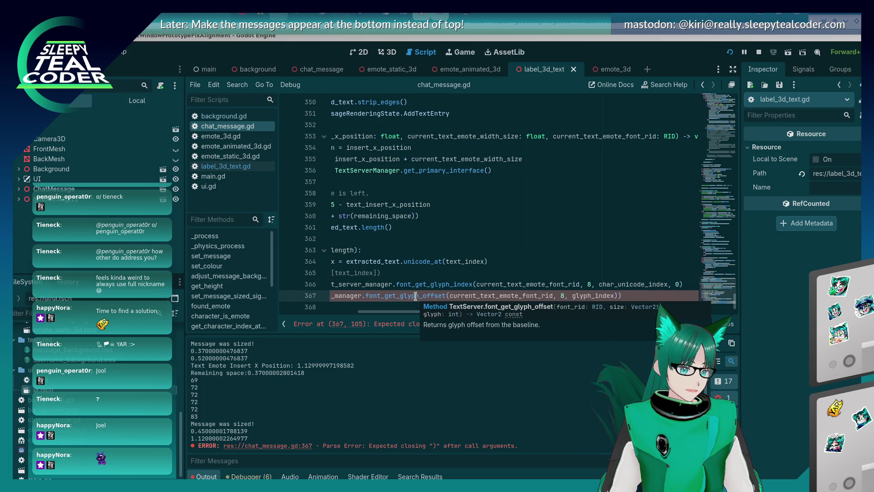
pyautogui.press('BackSpace')
# Declare a size variable of type Vector2i set to Vector2i(10, 10) on line 366
pyautogui.write('Vector')
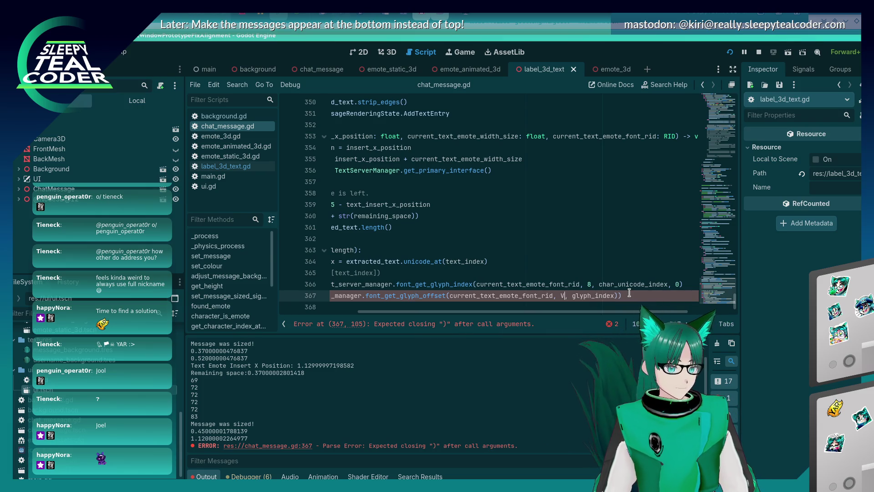
pyautogui.press('Return')
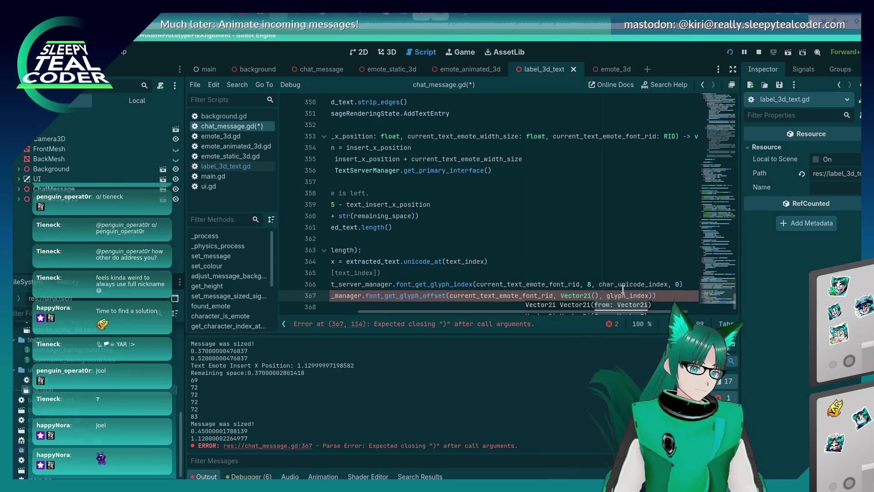
pyautogui.scroll(-1, 573, 199)
pyautogui.press('BackSpace')
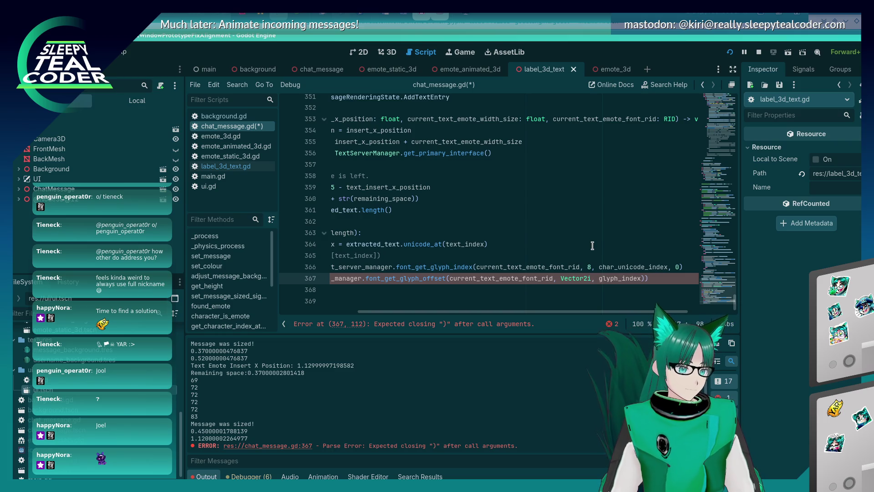
pyautogui.press('BackSpace')
pyautogui.press('BackSpace')
pyautogui.press('BackSpace')
pyautogui.press('Up')
pyautogui.press('Up')
pyautogui.press('Return')
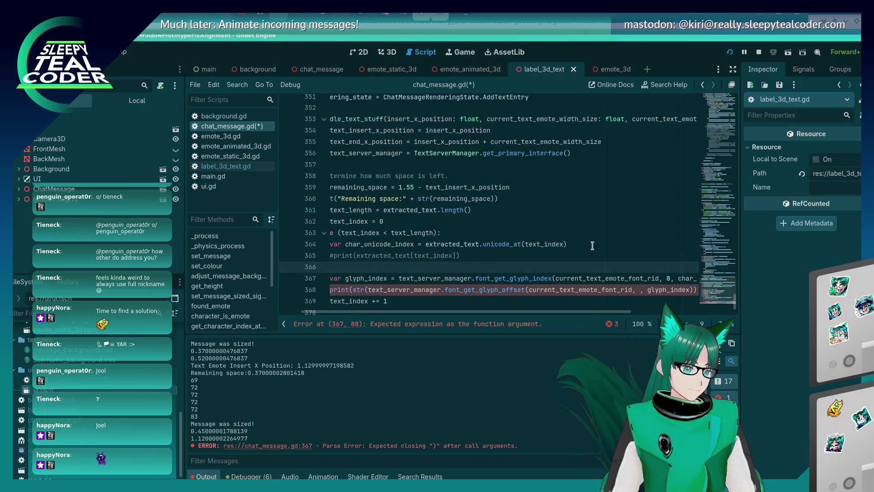
pyautogui.write('Vector')
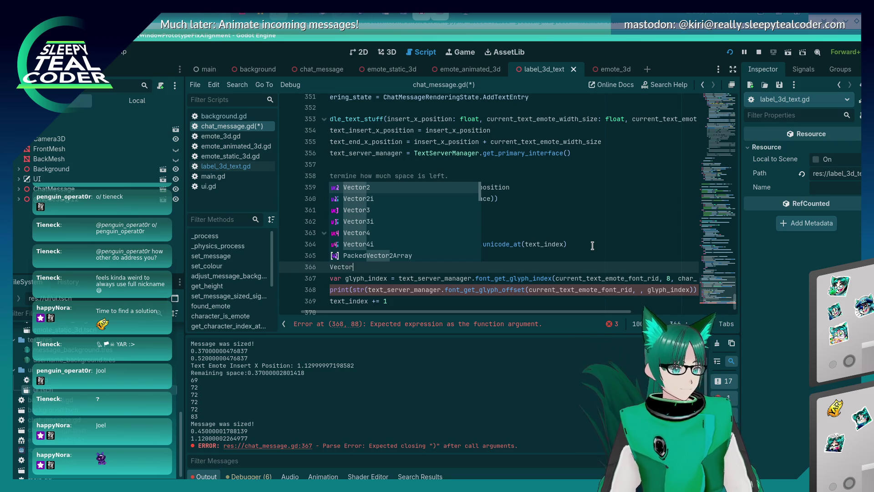
pyautogui.press('Down')
pyautogui.press('Return')
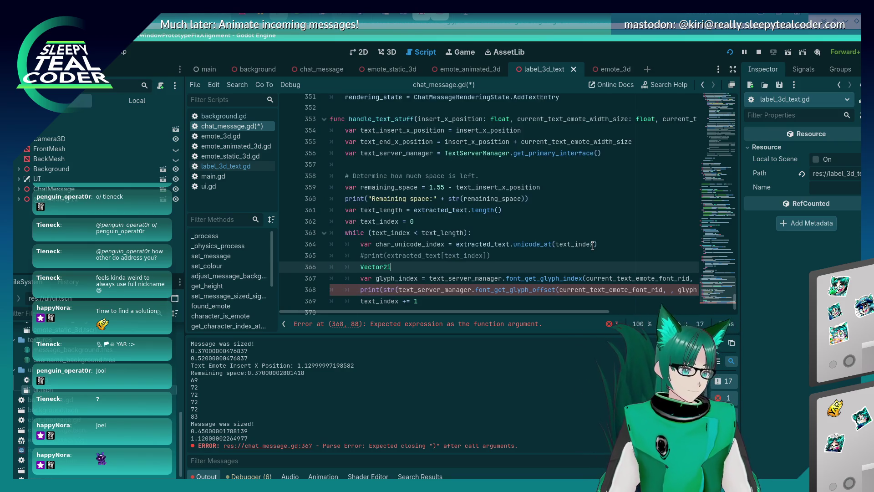
pyautogui.press('Home')
pyautogui.write('var size')
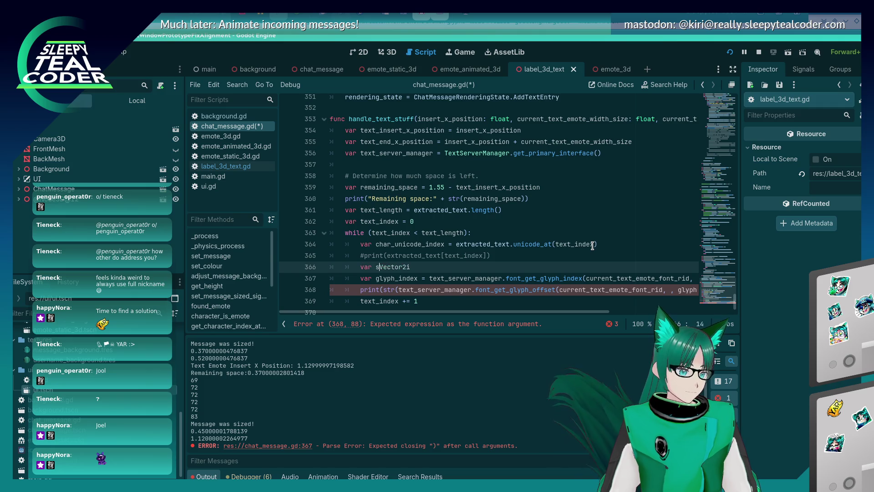
pyautogui.write(':')
pyautogui.press('End')
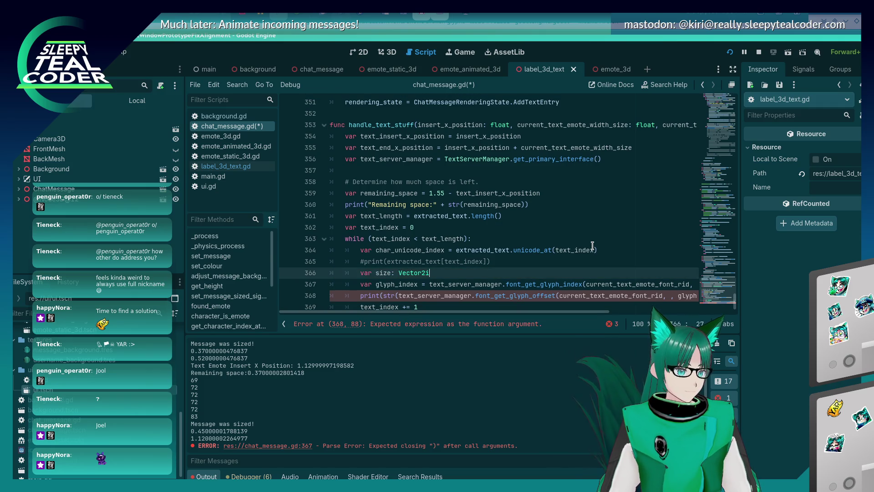
pyautogui.write('2i')
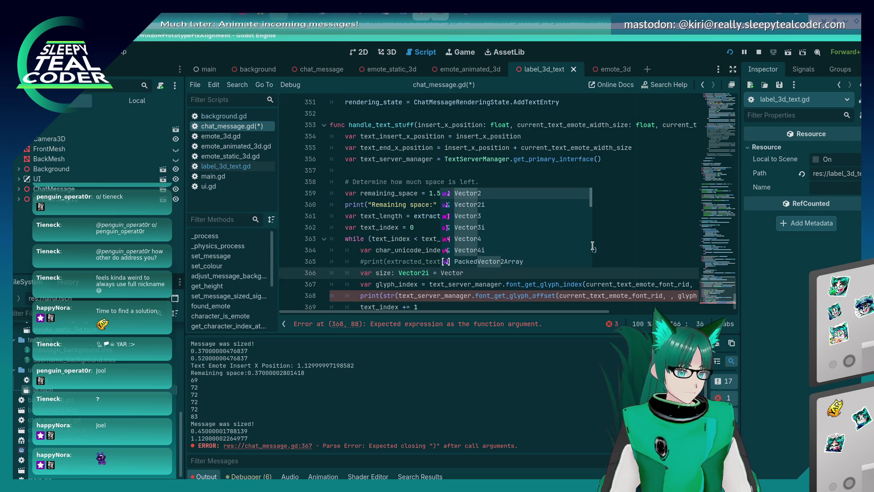
pyautogui.write('(')
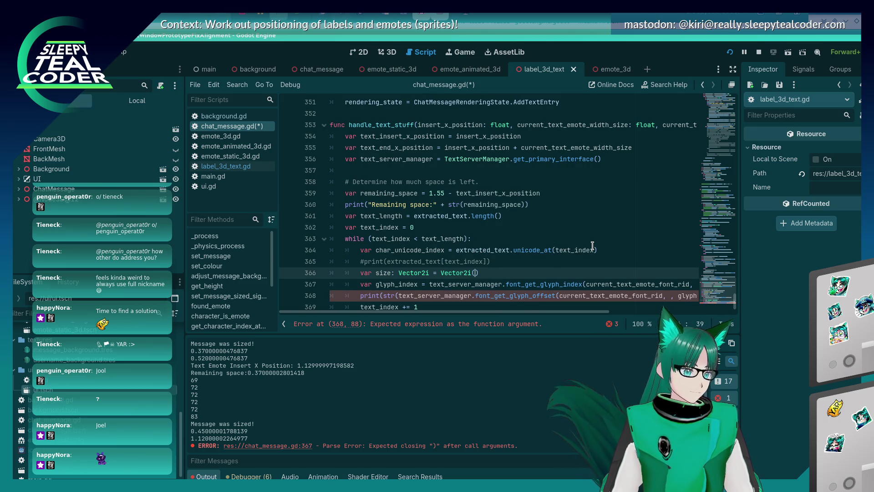
pyautogui.write('10, 10')
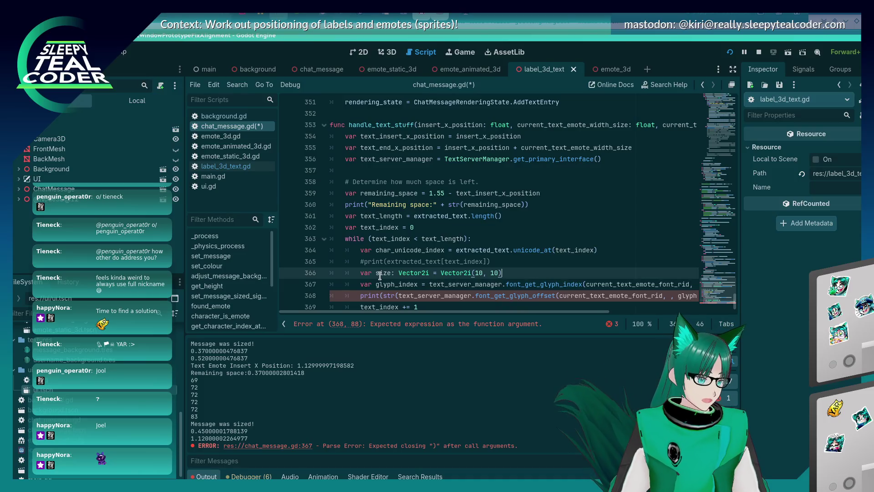
# Pass size as the glyph offset call's missing argument, close its parenthesis, and save
pyautogui.click(387, 272)
pyautogui.moveTo(409, 312); pyautogui.dragTo(492, 311)
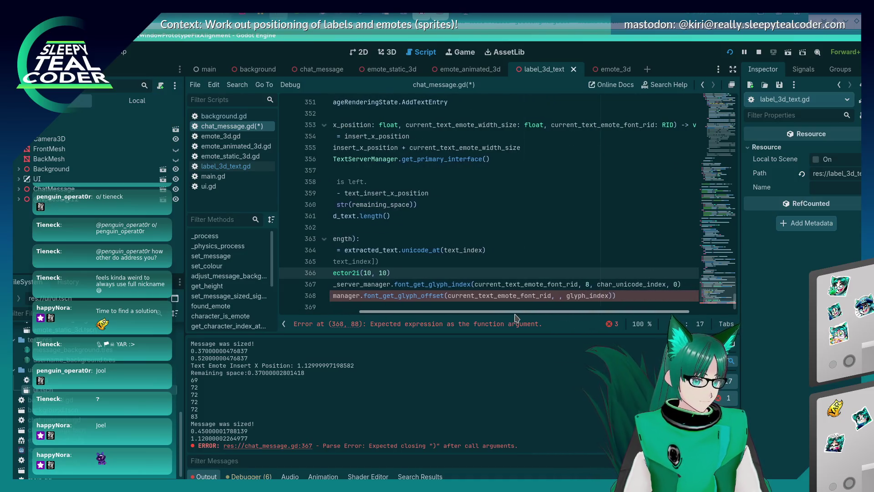
pyautogui.click(556, 296)
pyautogui.write('size')
pyautogui.hotkey('ctrl', 's')
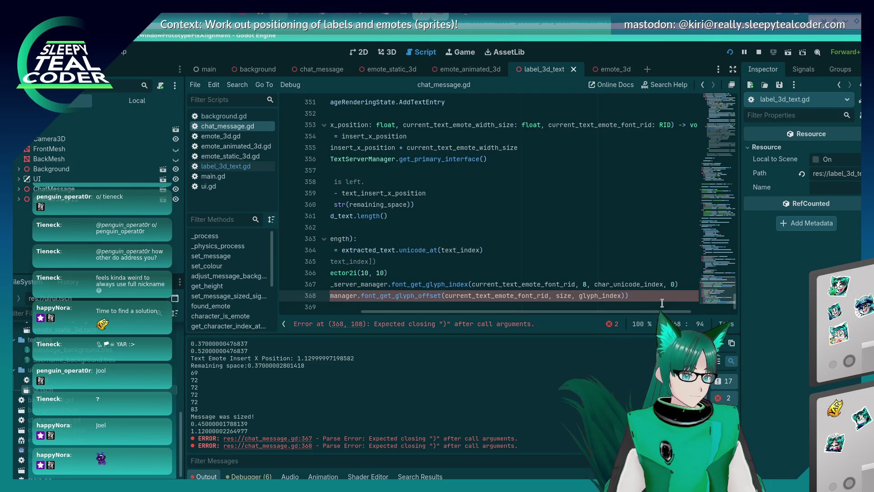
pyautogui.press('End')
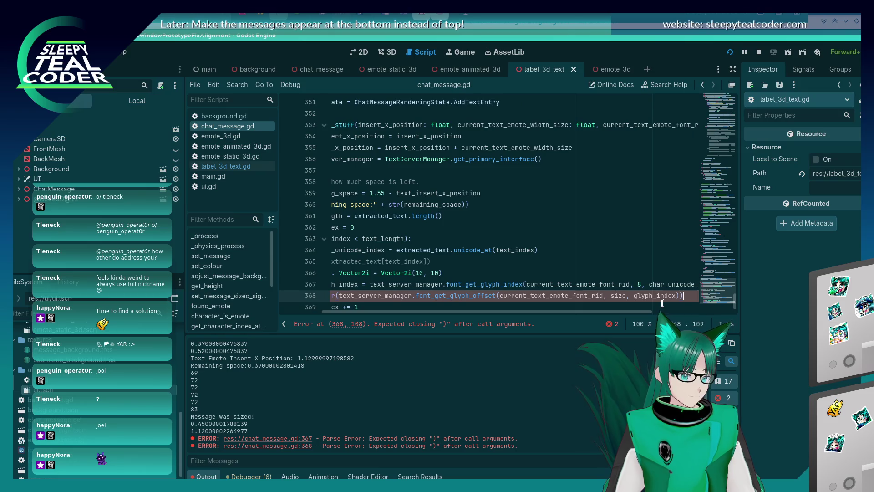
pyautogui.write(')')
# Rename the variable and its argument to glyph_size, save, and run the project
pyautogui.click(474, 269)
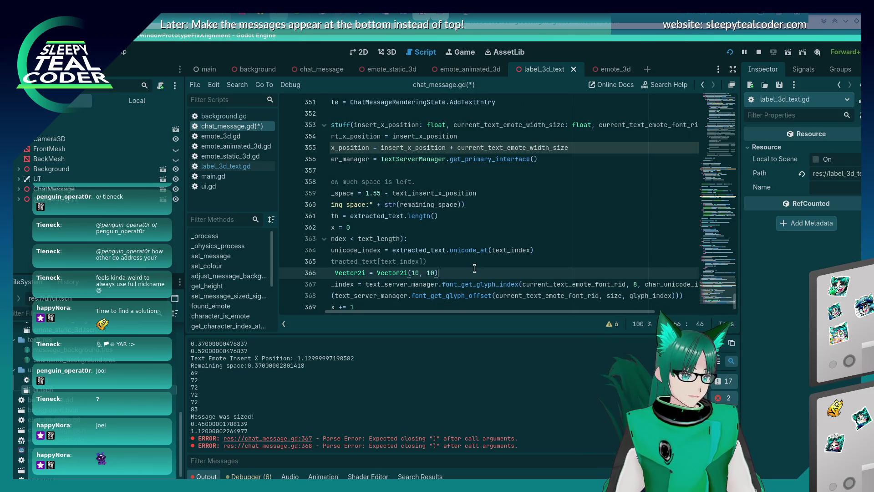
pyautogui.press('Home')
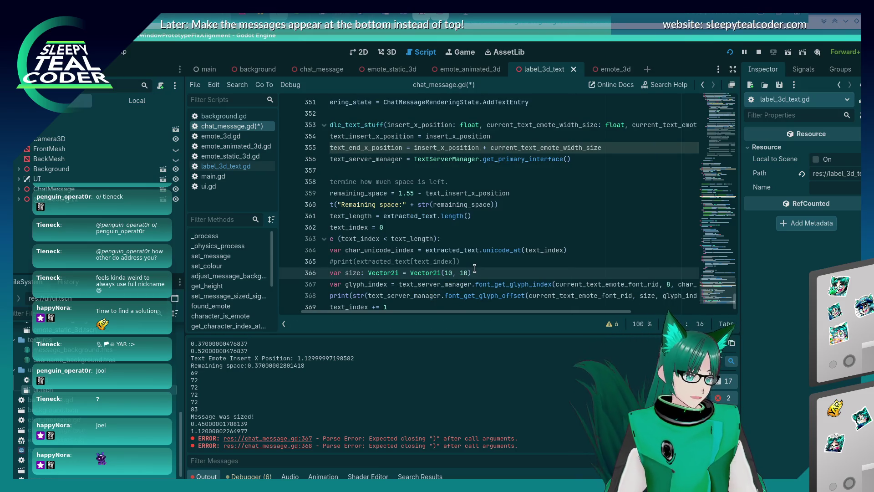
pyautogui.press('BackSpace')
pyautogui.press('BackSpace')
pyautogui.press('BackSpace')
pyautogui.write('gly')
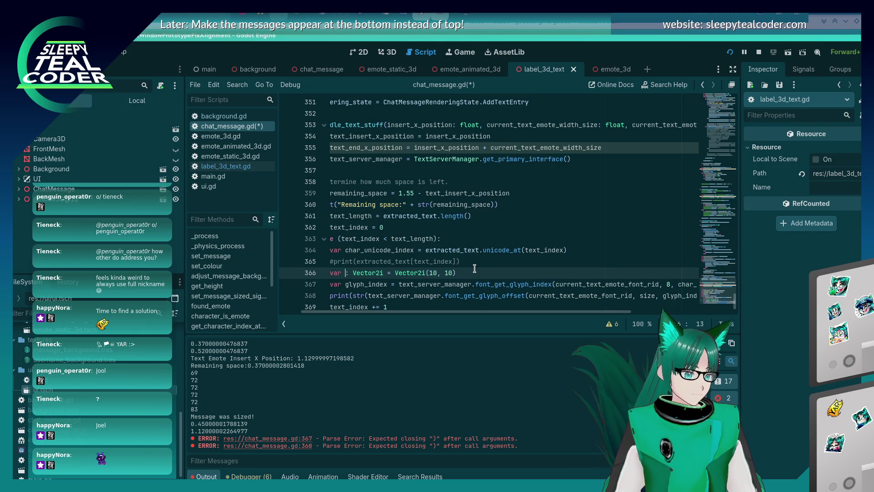
pyautogui.write('ph_size')
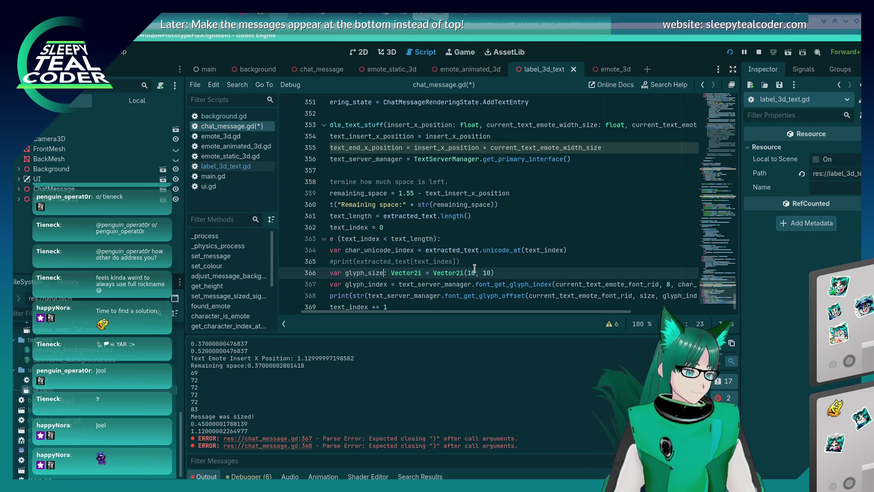
pyautogui.hscroll(5, 455, 291)
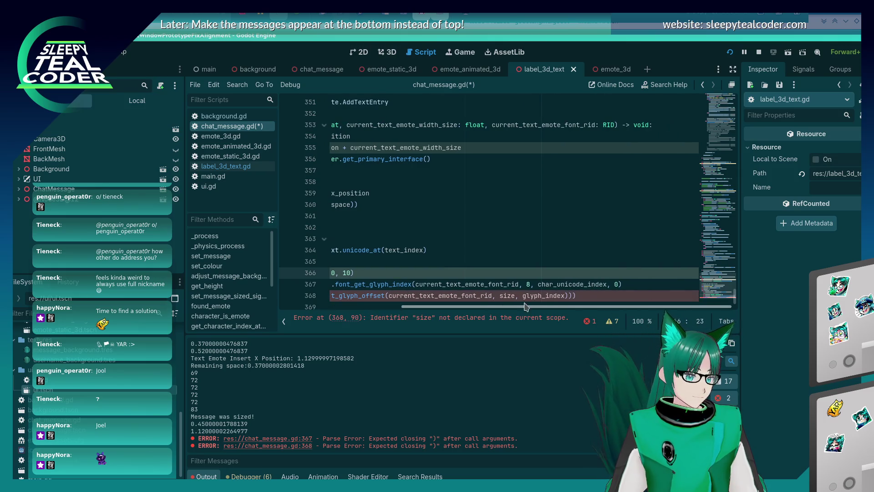
pyautogui.doubleClick(508, 294)
pyautogui.write('glyph_size')
pyautogui.hotkey('ctrl', 's')
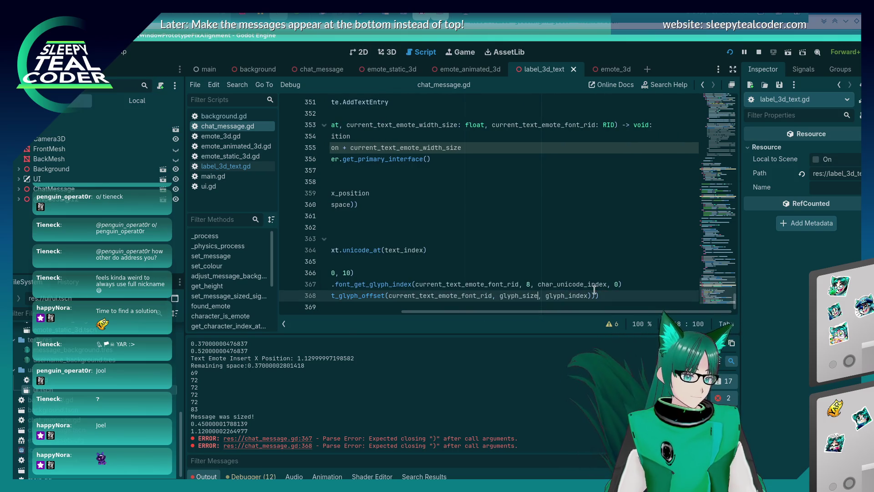
pyautogui.press('Down')
pyautogui.press('Down')
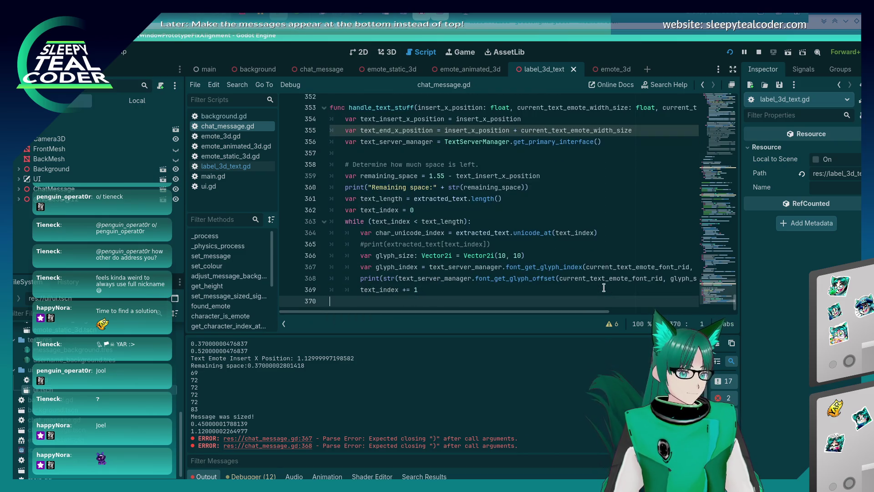
pyautogui.press('F5')
# Add a test message, resume past the breakpoint, stop the game, and check offsets like (-3.0, -10.0)
pyautogui.click(528, 137)
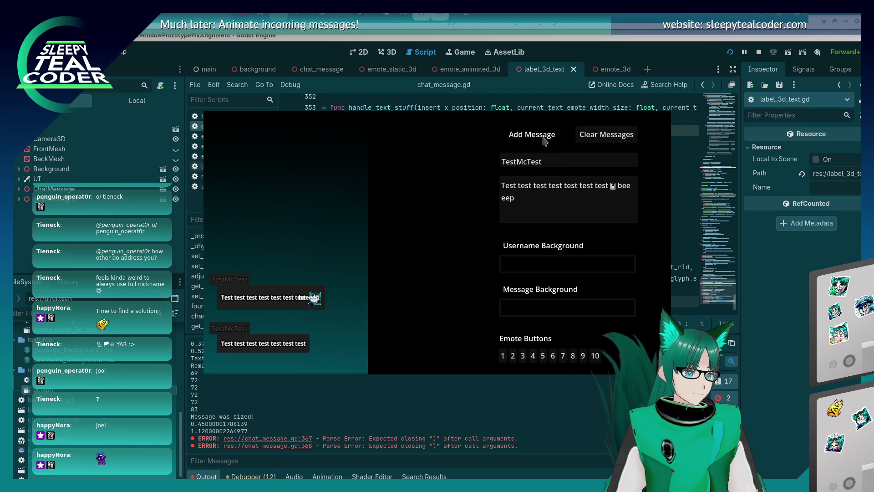
pyautogui.click(733, 380)
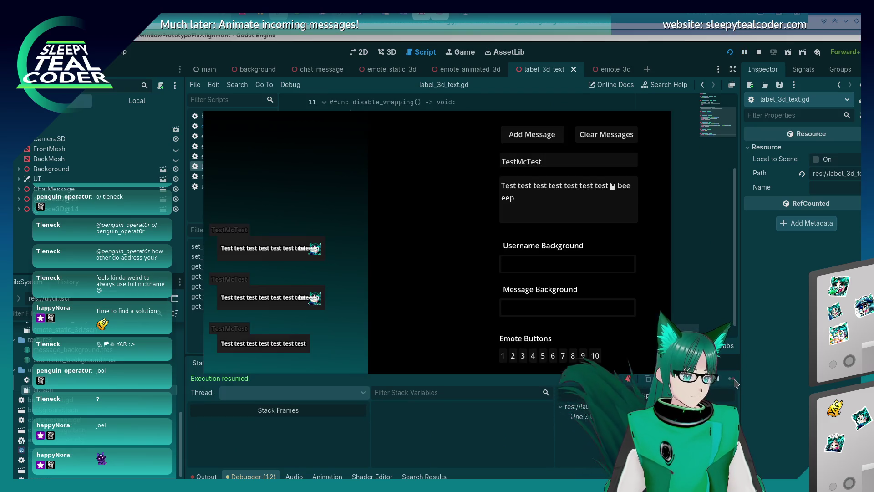
pyautogui.press('F8')
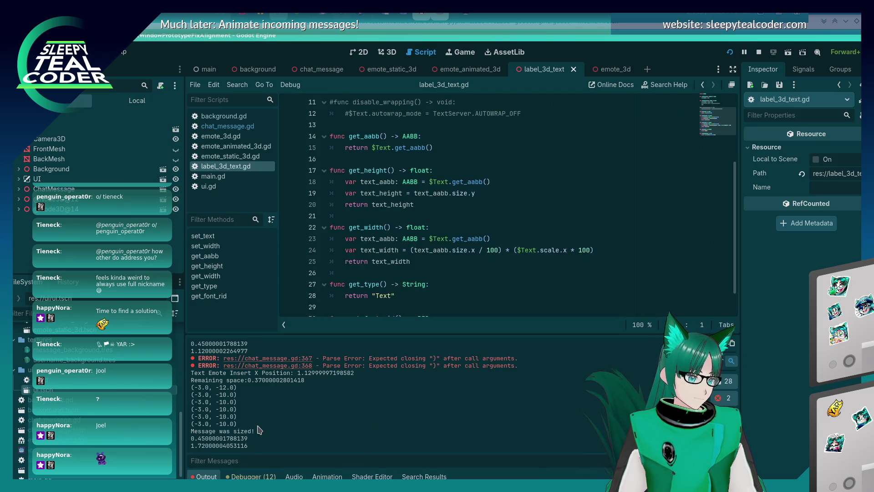
pyautogui.scroll(-1, 419, 229)
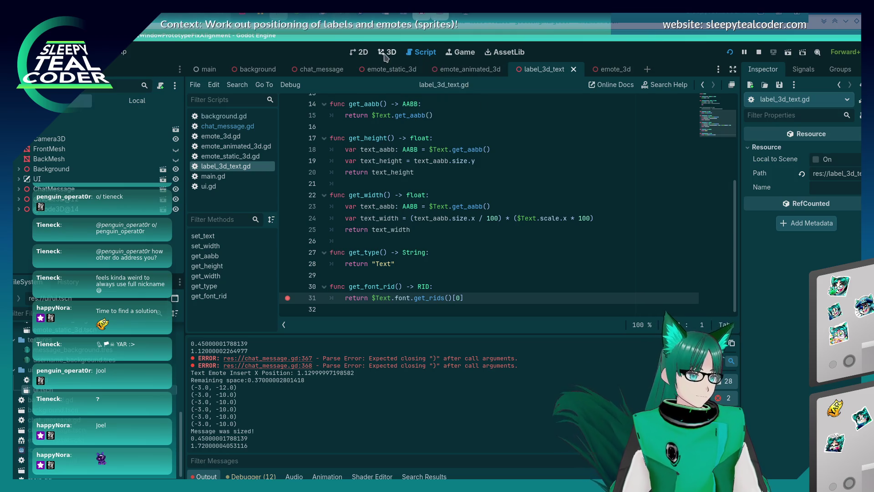
# Duplicate line 368 in chat_message.gd, change the copy to font_get_glyph_size, and save
pyautogui.click(228, 126)
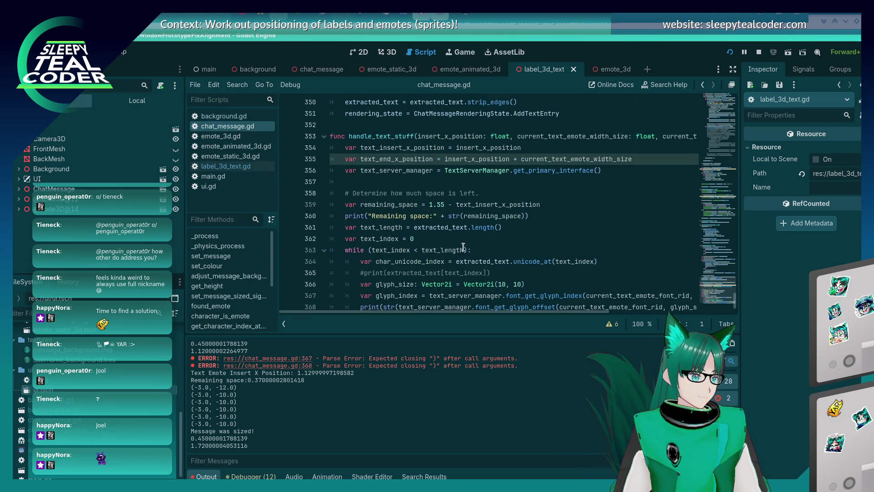
pyautogui.hscroll(5, 471, 259)
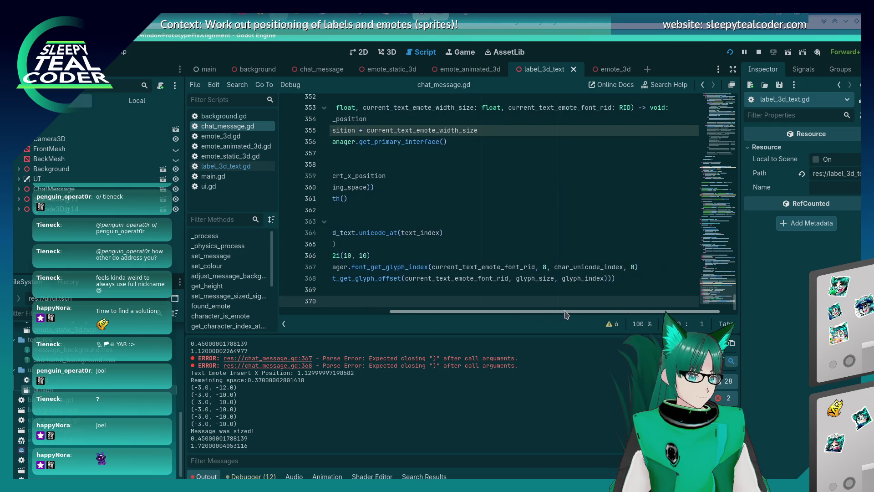
pyautogui.hscroll(-4, 476, 287)
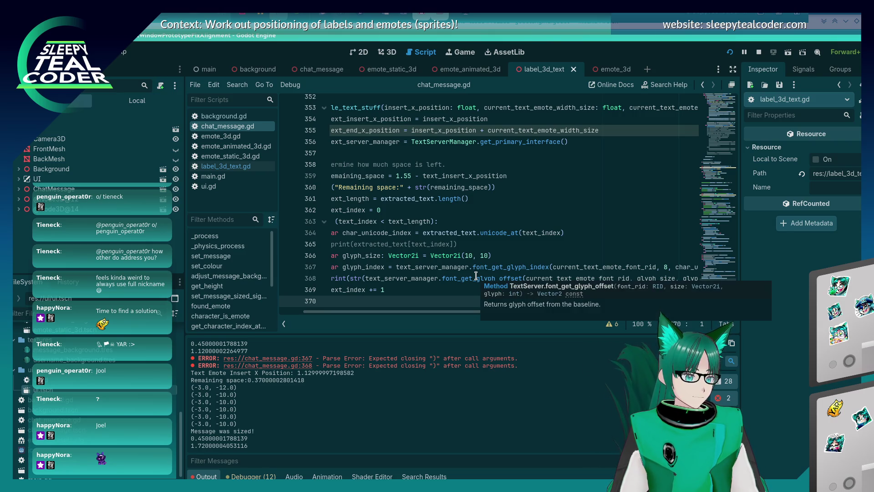
pyautogui.doubleClick(476, 277)
pyautogui.click(523, 279)
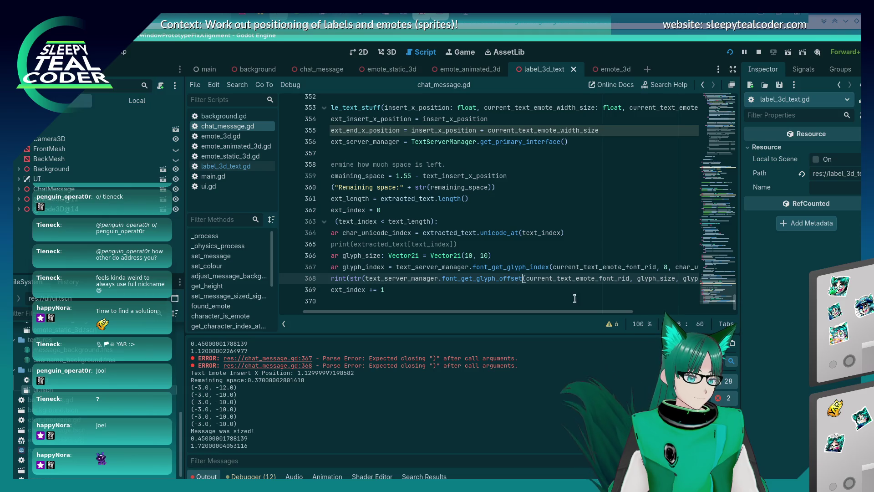
pyautogui.press('End')
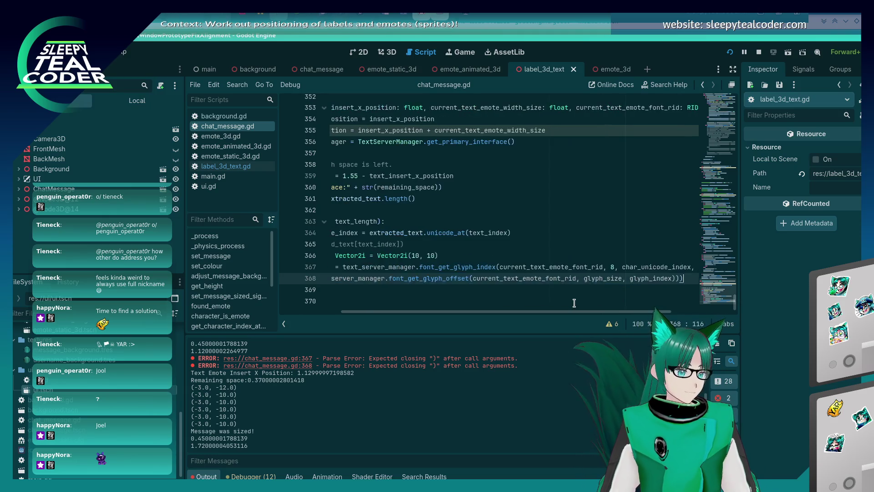
pyautogui.hotkey('ctrl', 'shift', 'd')
pyautogui.moveTo(443, 289); pyautogui.dragTo(469, 289)
pyautogui.press('BackSpace')
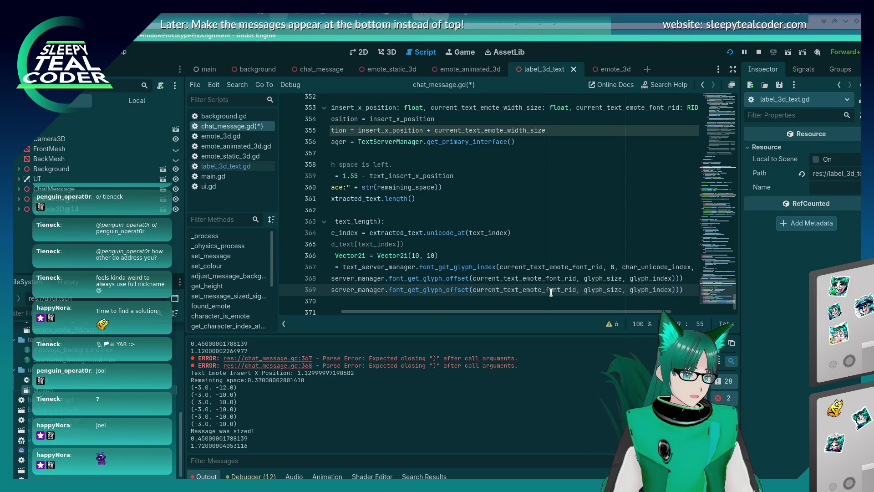
pyautogui.write('_')
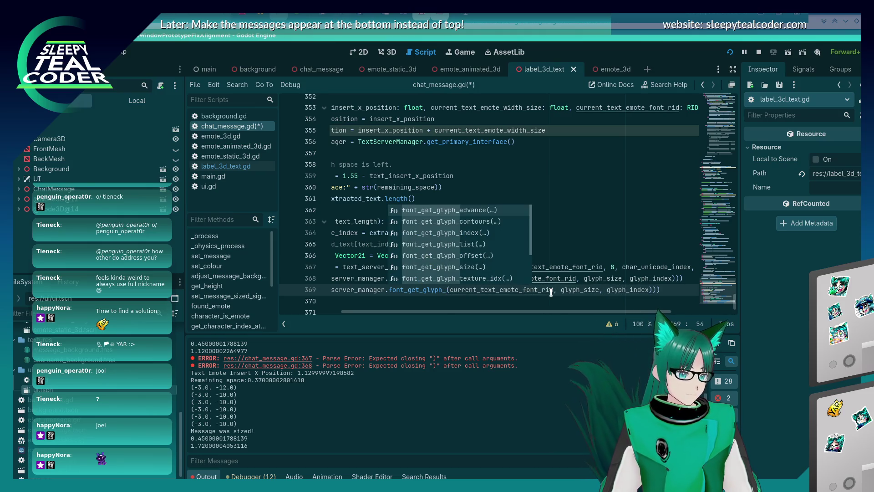
pyautogui.press('Down')
pyautogui.press('Down')
pyautogui.press('Down')
pyautogui.press('Down')
pyautogui.press('Down')
pyautogui.press('Return')
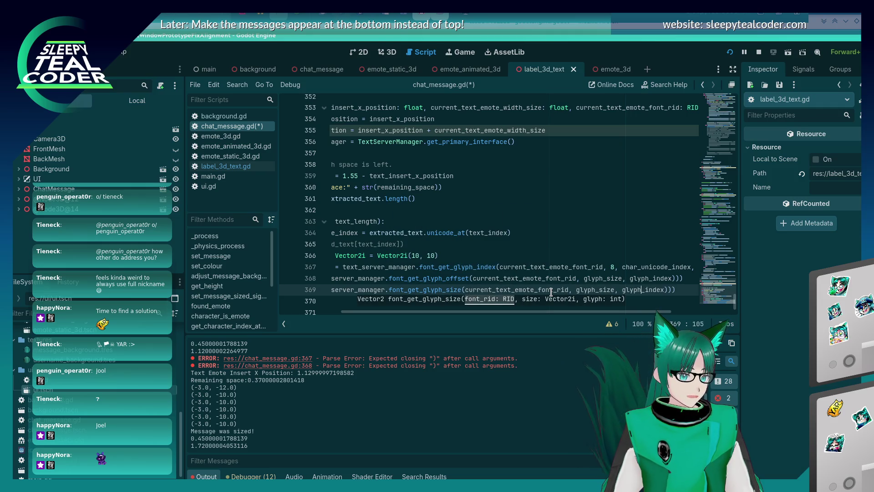
pyautogui.press('Home')
pyautogui.hotkey('ctrl', 's')
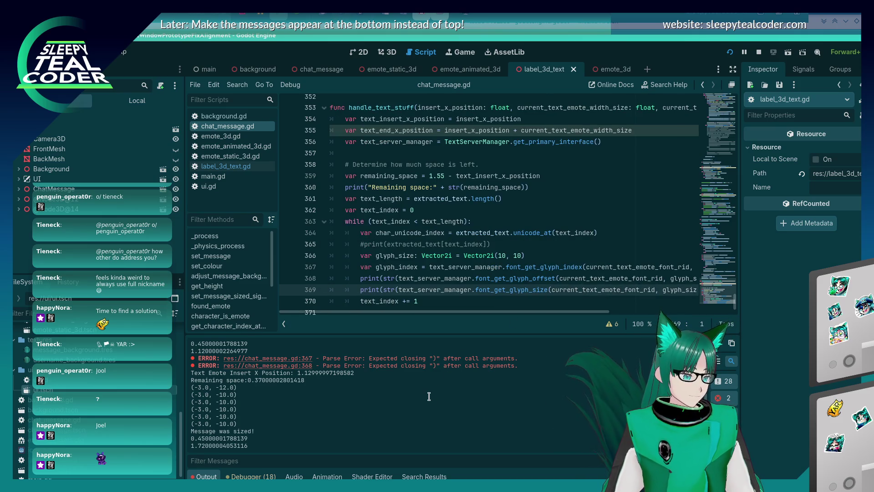
pyautogui.hotkey('alt', 'Tab')
# Add another test message, resume the game, and read glyph sizes like (13.0, 16.0) in Output
pyautogui.click(512, 131)
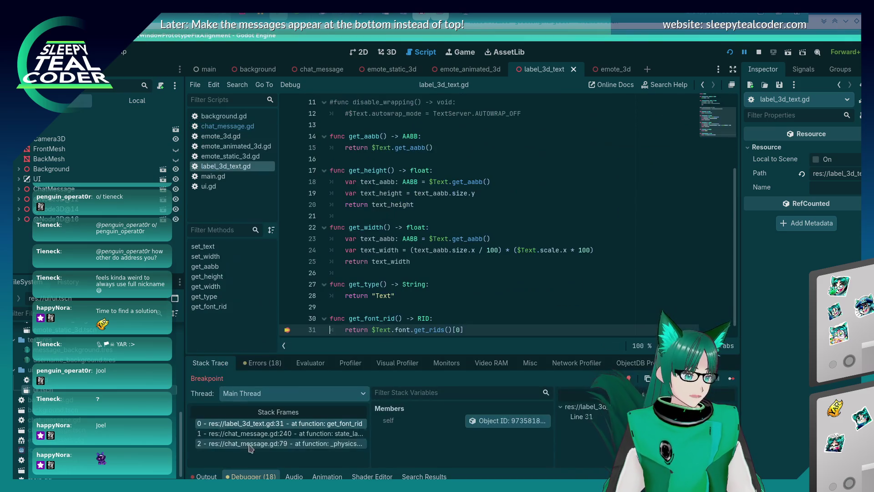
pyautogui.press('F12')
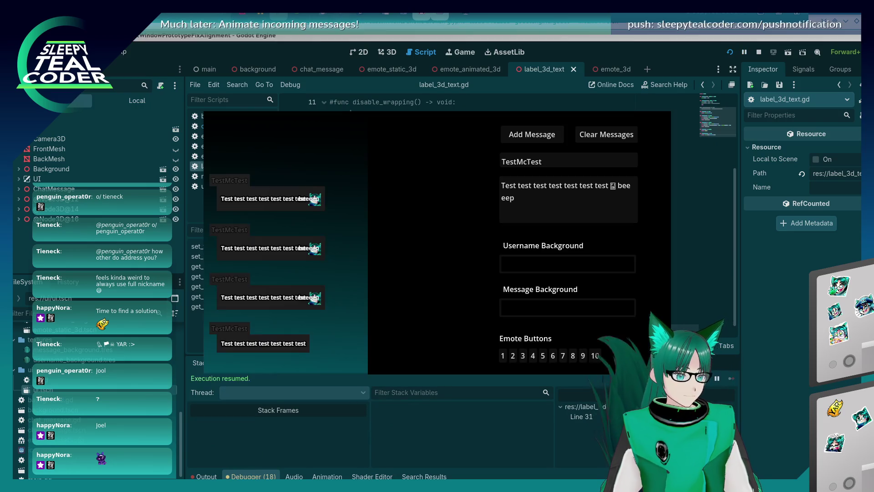
pyautogui.hotkey('alt', 'Tab')
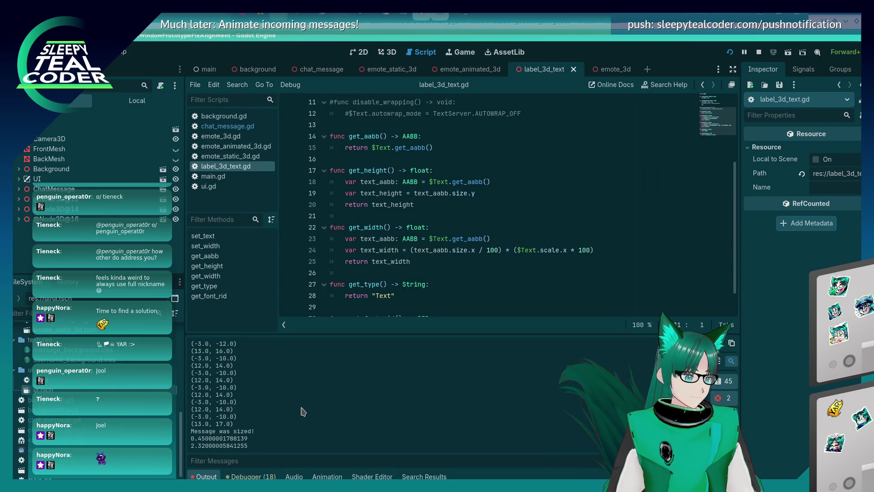
pyautogui.scroll(1, 303, 412)
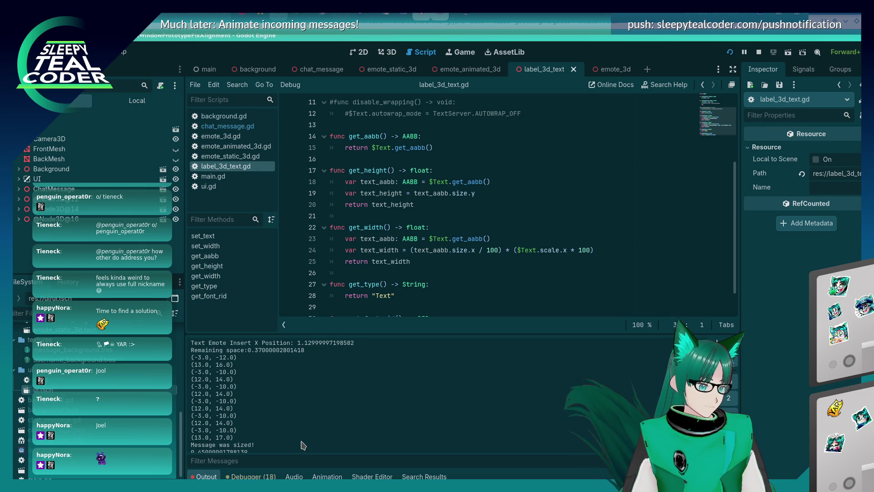
pyautogui.click(421, 248)
pyautogui.hotkey('alt', 'Tab')
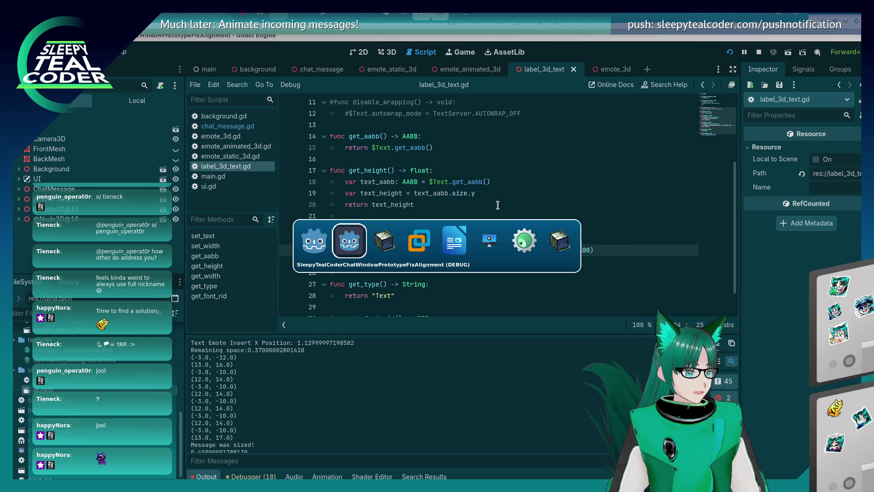
pyautogui.hotkey('alt', 'Tab')
pyautogui.hotkey('alt', 'Tab')
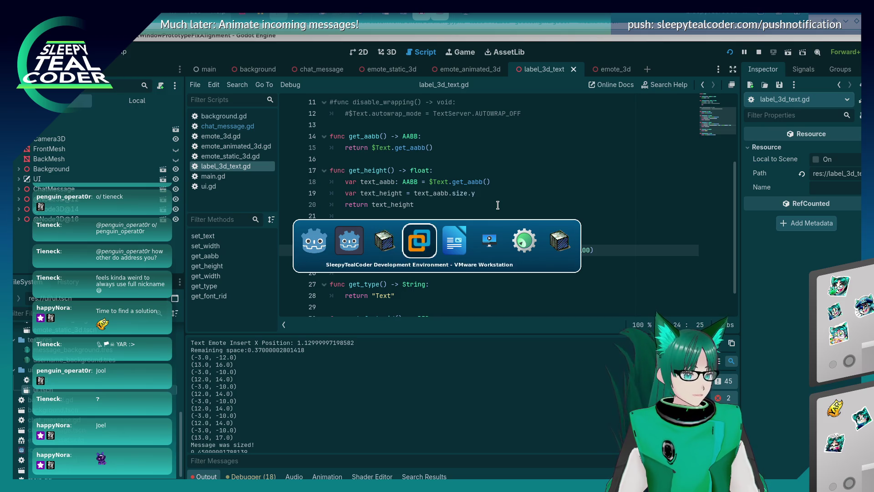
# Go to the TextServer docs tab and read the font_get_glyph_size description, briefly checking Vector2
pyautogui.click(772, 37)
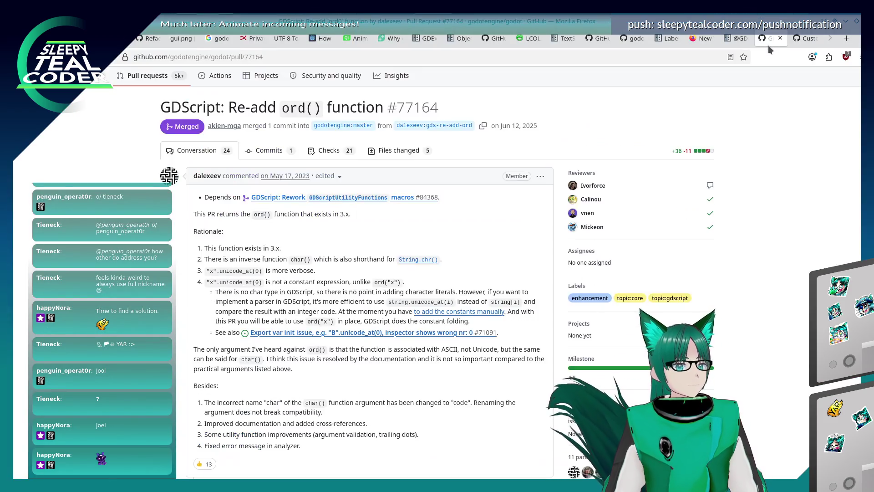
pyautogui.click(800, 40)
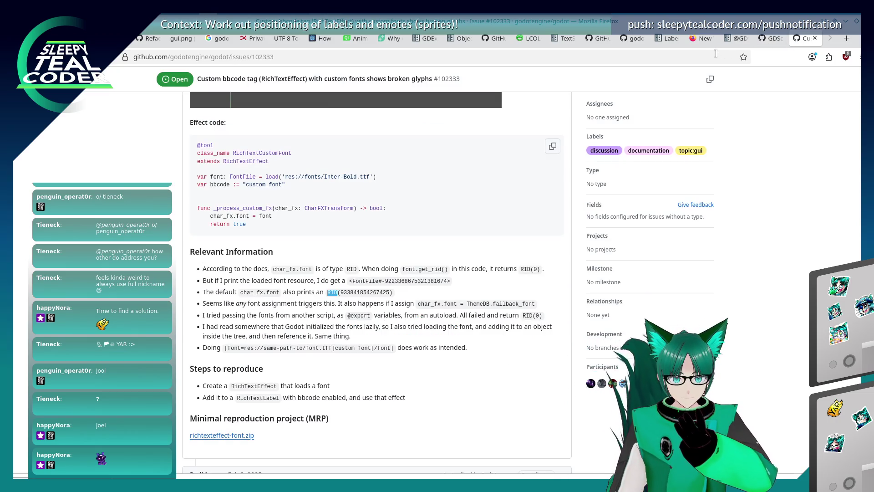
pyautogui.click(734, 39)
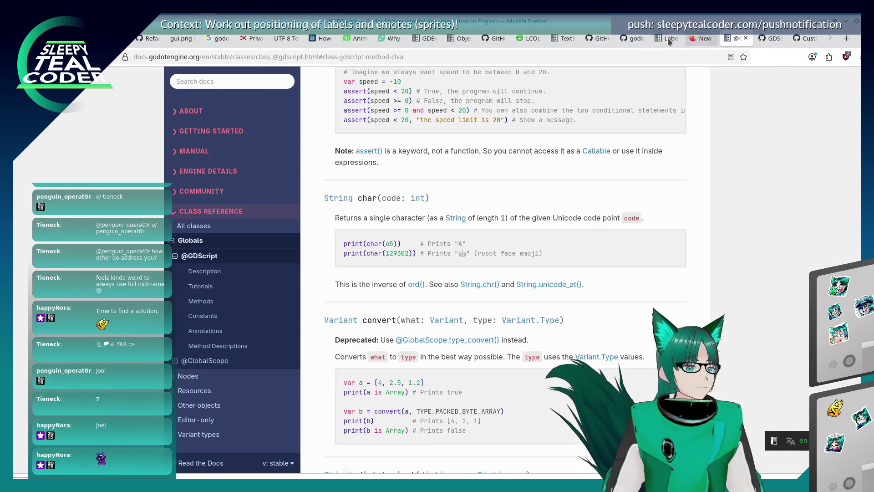
pyautogui.click(563, 39)
pyautogui.scroll(20, 478, 316)
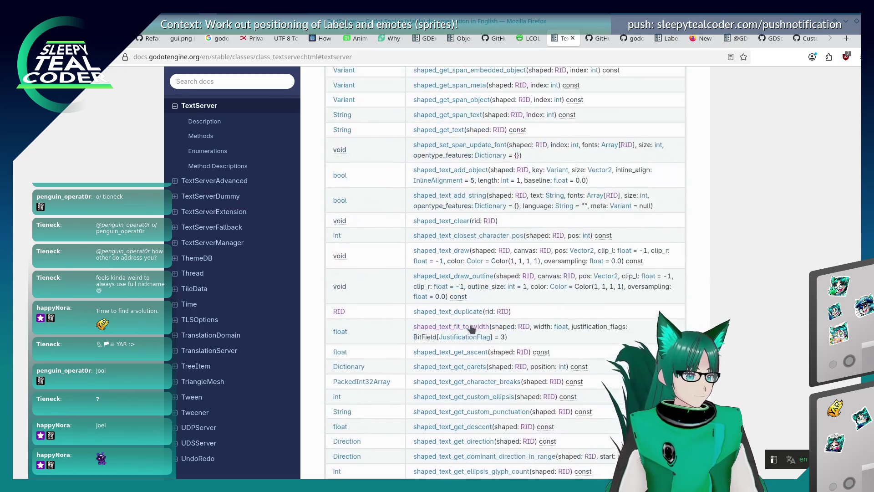
pyautogui.scroll(10, 470, 325)
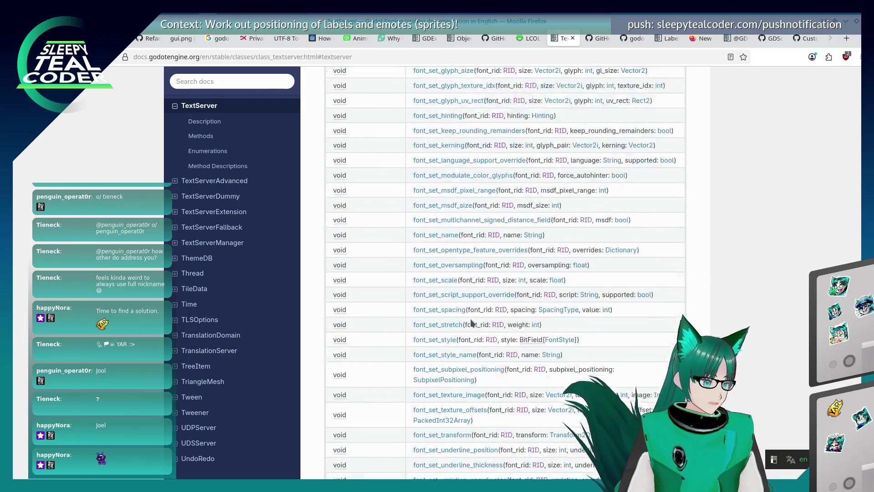
pyautogui.scroll(10, 471, 324)
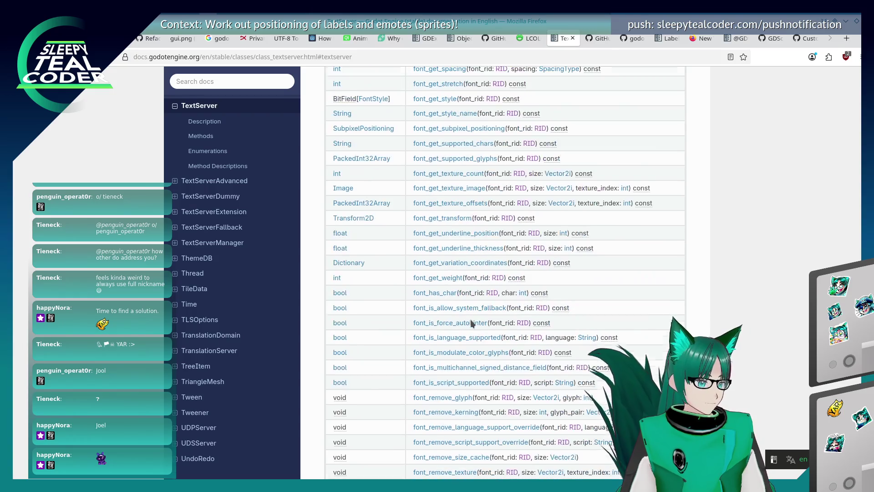
pyautogui.scroll(10, 469, 314)
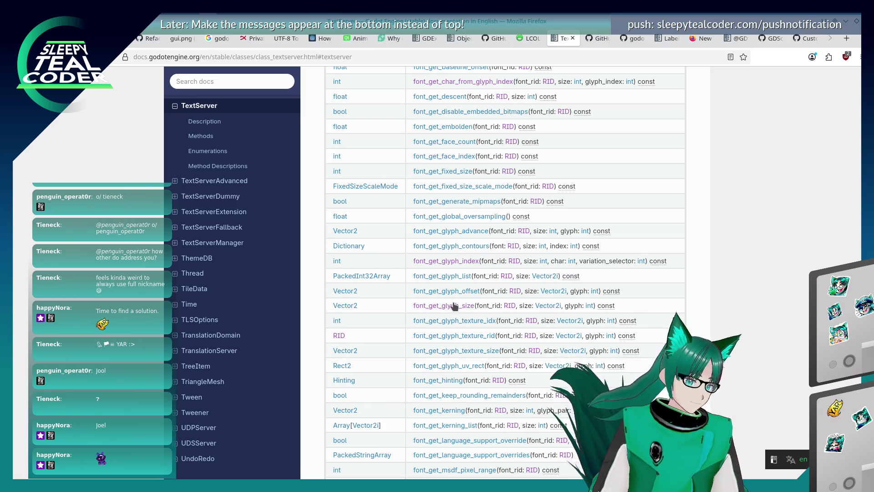
pyautogui.click(453, 308)
pyautogui.scroll(3, 454, 307)
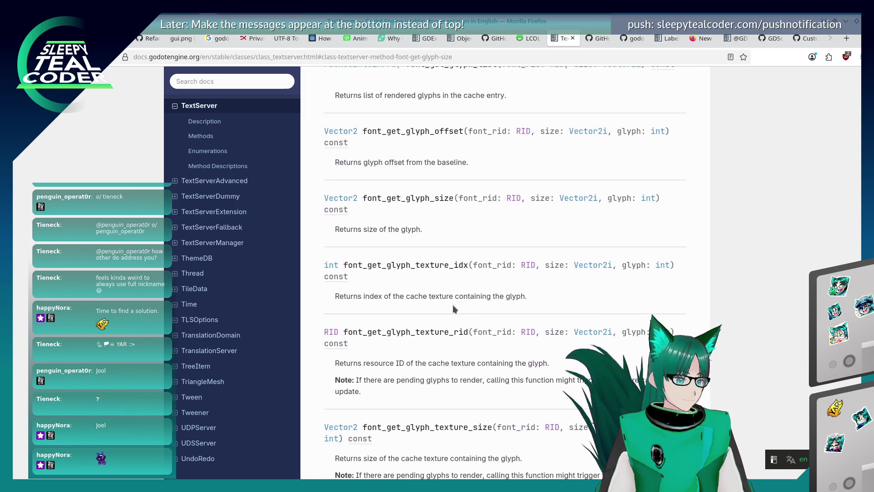
pyautogui.click(345, 200)
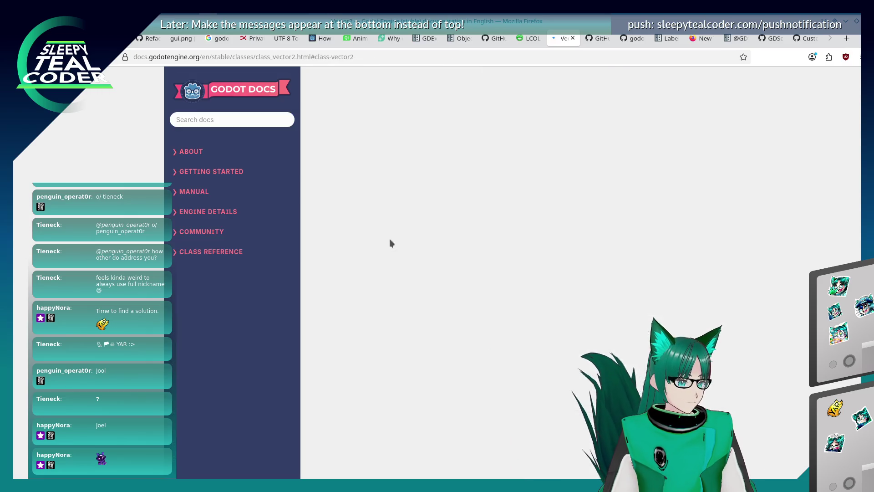
pyautogui.hotkey('alt', 'Left')
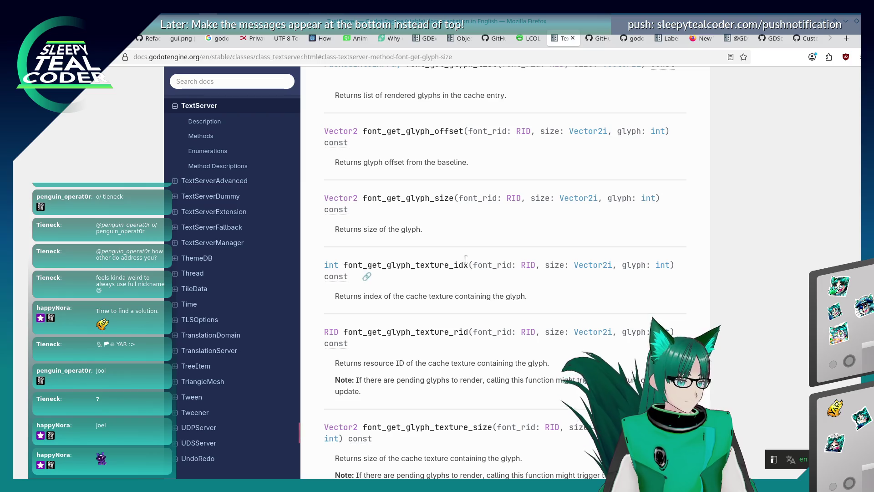
# Find 'pixels' on the TextServer page and step through the first matches
pyautogui.write('pixels')
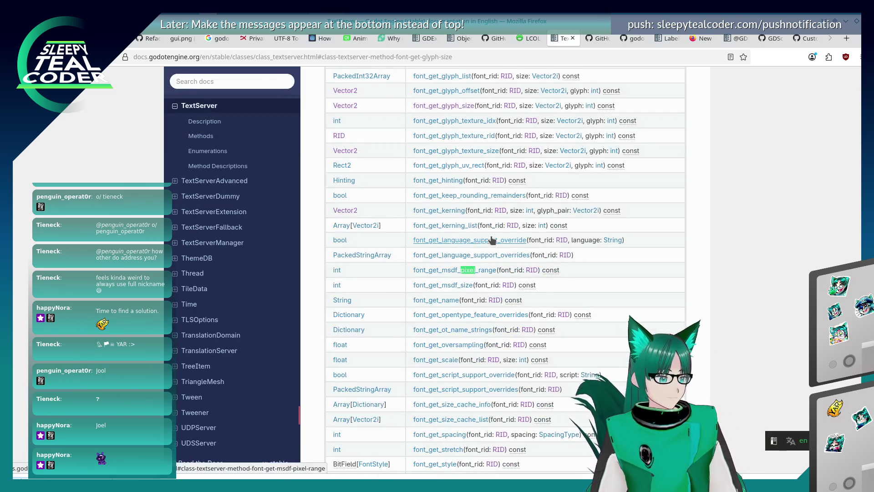
pyautogui.press('Return')
pyautogui.press('Return')
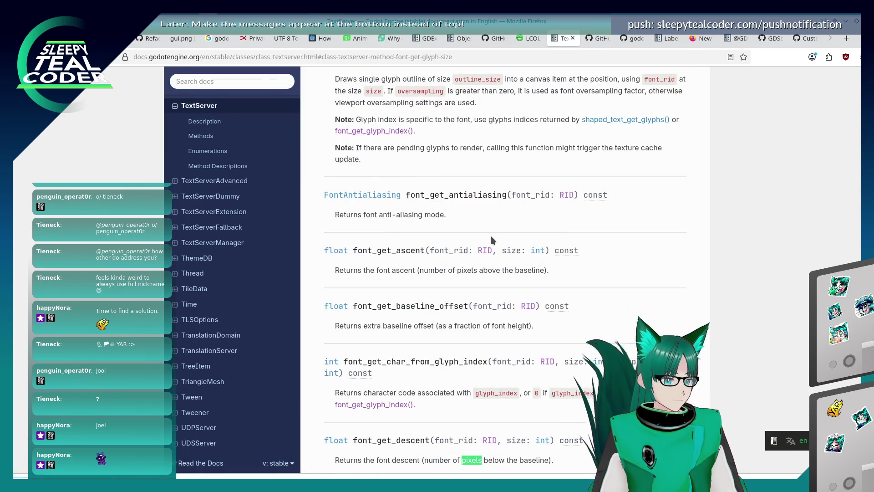
pyautogui.press('Return')
pyautogui.press('Return')
pyautogui.press('Return')
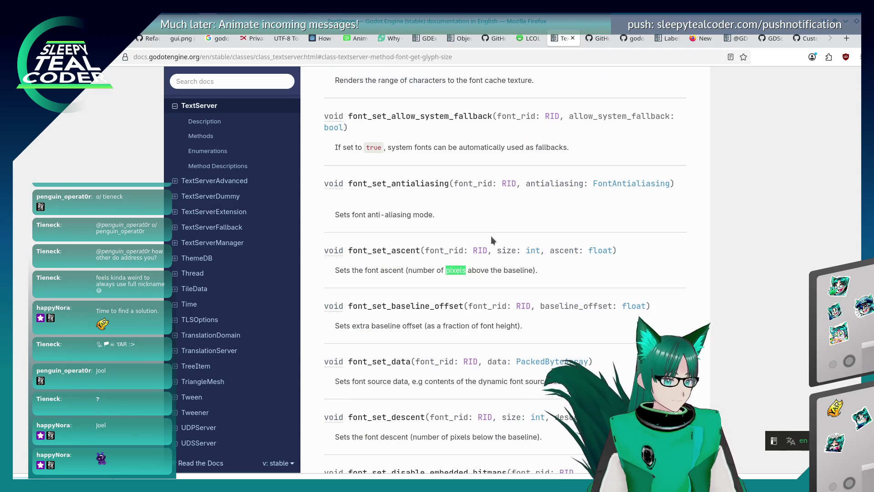
pyautogui.press('Return')
pyautogui.press('Return')
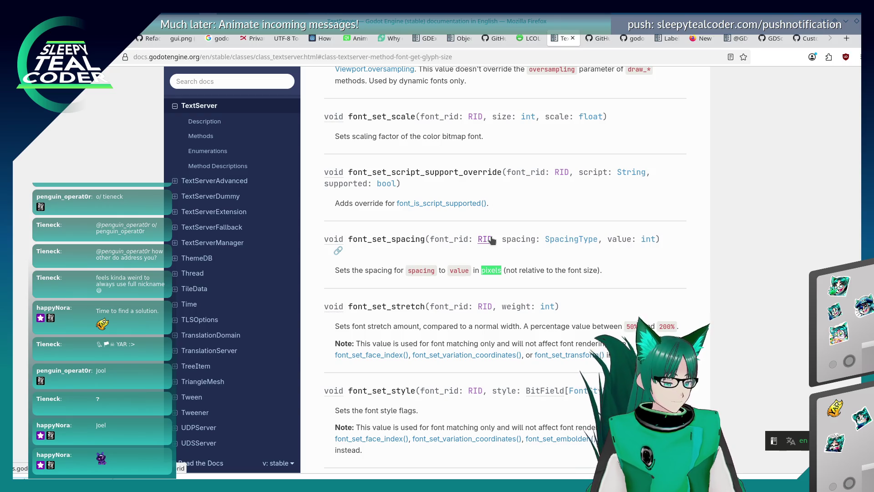
pyautogui.press('Return')
pyautogui.press('Return')
pyautogui.press('Return')
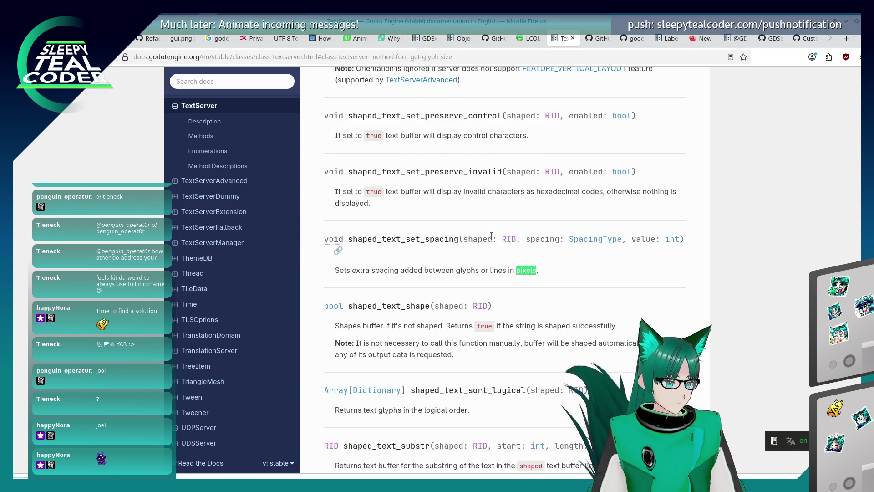
pyautogui.hotkey('shift', 'Return')
pyautogui.hotkey('shift', 'Return')
pyautogui.hotkey('shift', 'Return')
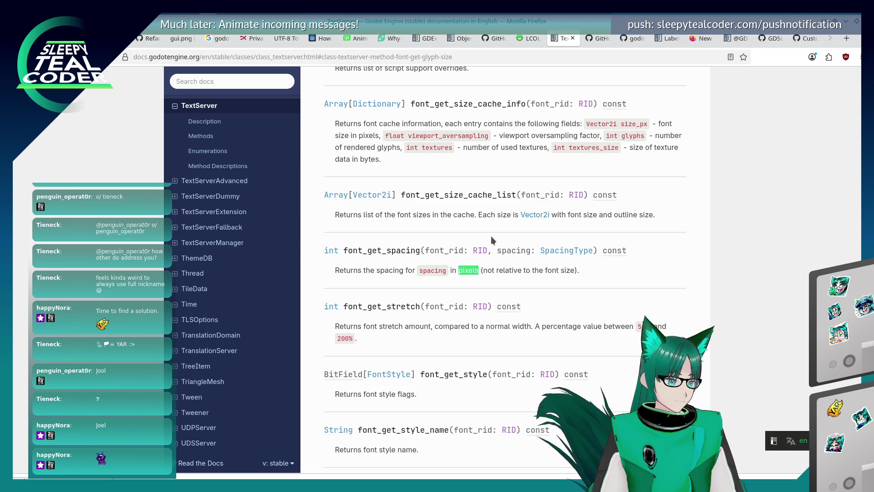
# Highlight all 'pixels' matches and cycle through them to font_get_underline_thickness, then return to Godot
pyautogui.hotkey('alt', 'a')
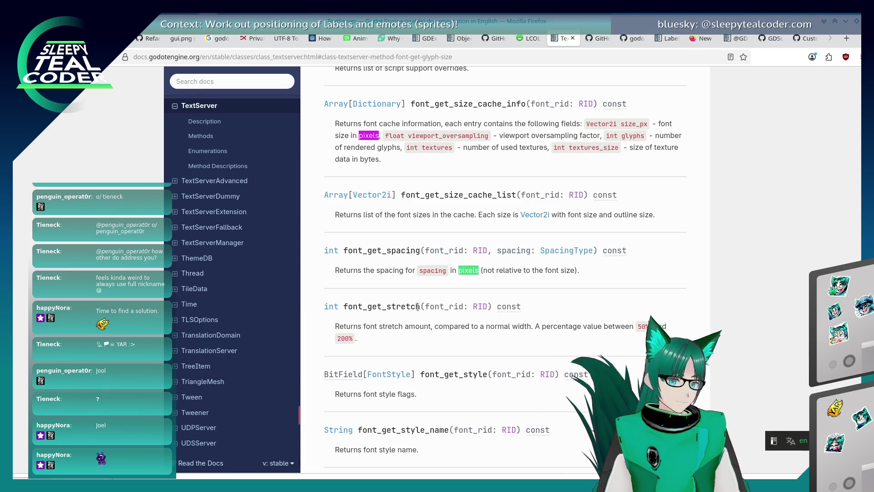
pyautogui.click(471, 236)
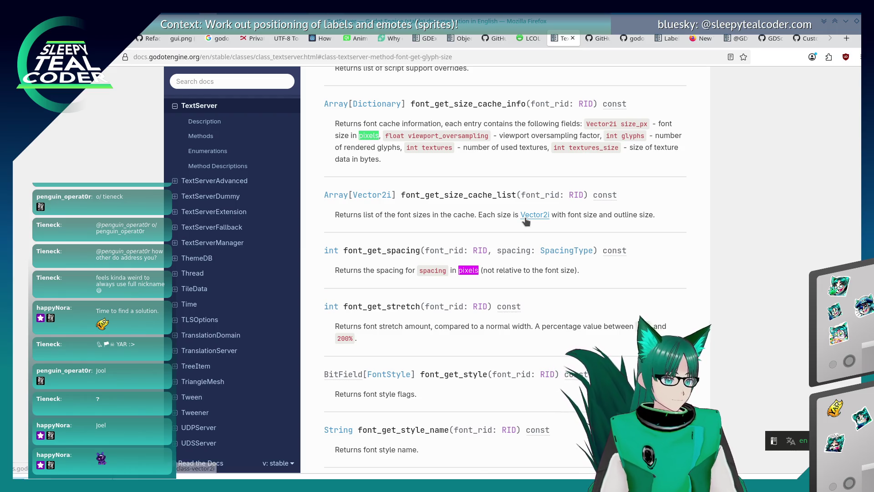
pyautogui.hotkey('shift', 'F3')
pyautogui.press('F3')
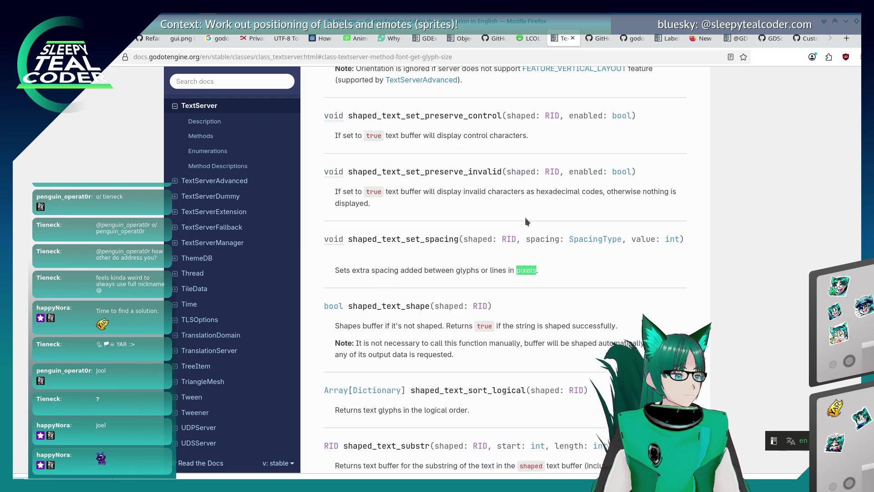
pyautogui.hotkey('shift', 'F3')
pyautogui.hotkey('shift', 'F3')
pyautogui.hotkey('shift', 'F3')
pyautogui.press('F3')
pyautogui.press('F3')
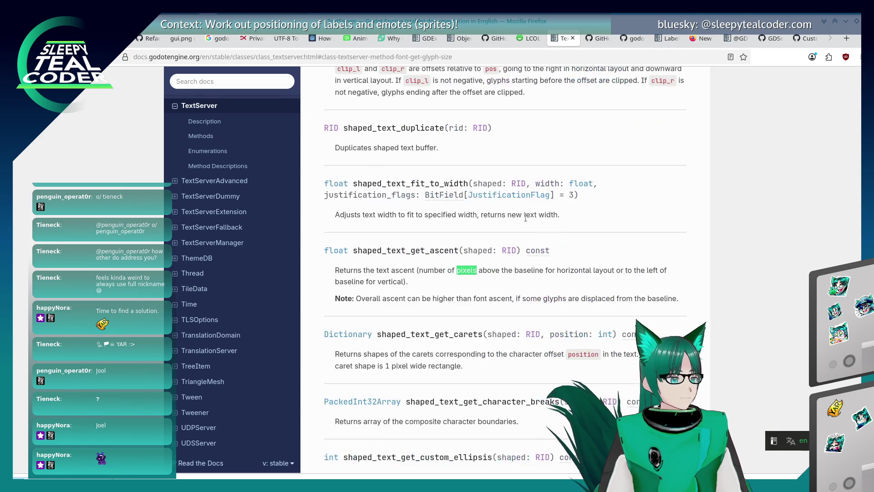
pyautogui.hotkey('shift', 'F3')
pyautogui.hotkey('shift', 'F3')
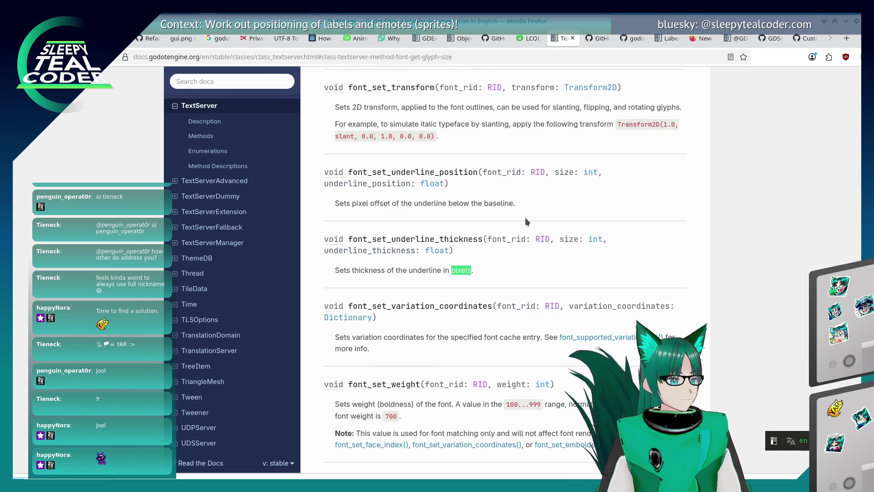
pyautogui.hotkey('shift', 'F3')
pyautogui.hotkey('shift', 'F3')
pyautogui.hotkey('shift', 'F3')
pyautogui.hotkey('shift', 'F3')
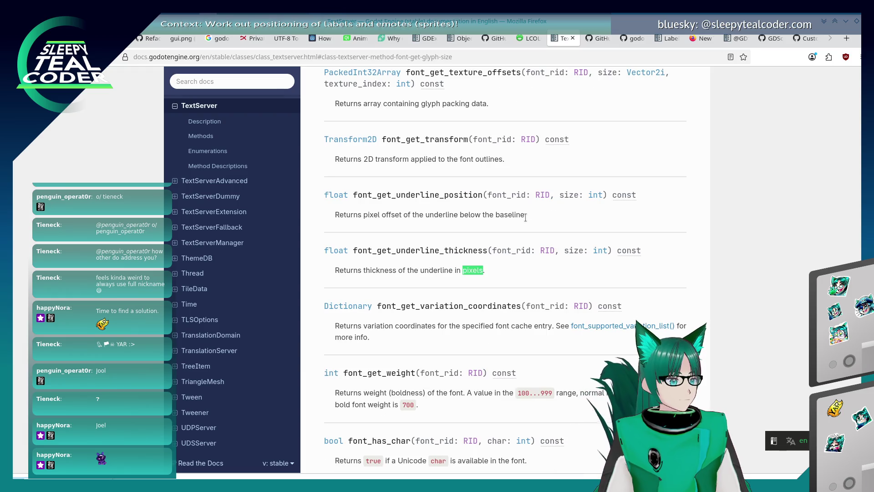
pyautogui.hotkey('shift', 'F3')
pyautogui.hotkey('shift', 'F3')
pyautogui.hotkey('shift', 'F3')
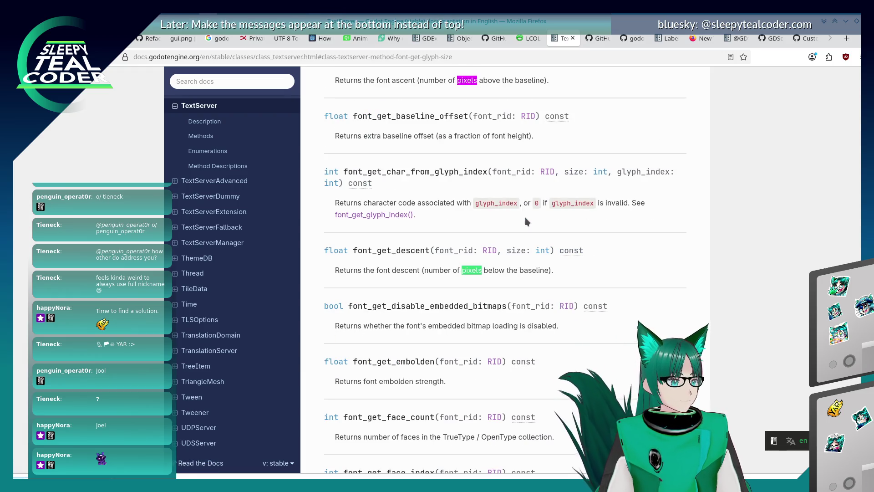
pyautogui.hotkey('shift', 'F3')
pyautogui.hotkey('shift', 'F3')
pyautogui.hotkey('shift', 'F3')
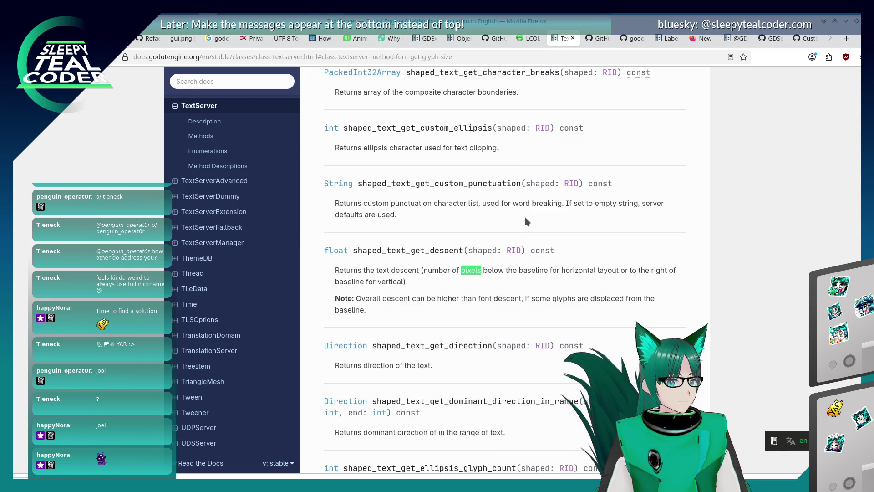
pyautogui.press('F3')
pyautogui.hotkey('shift', 'F3')
pyautogui.press('F3')
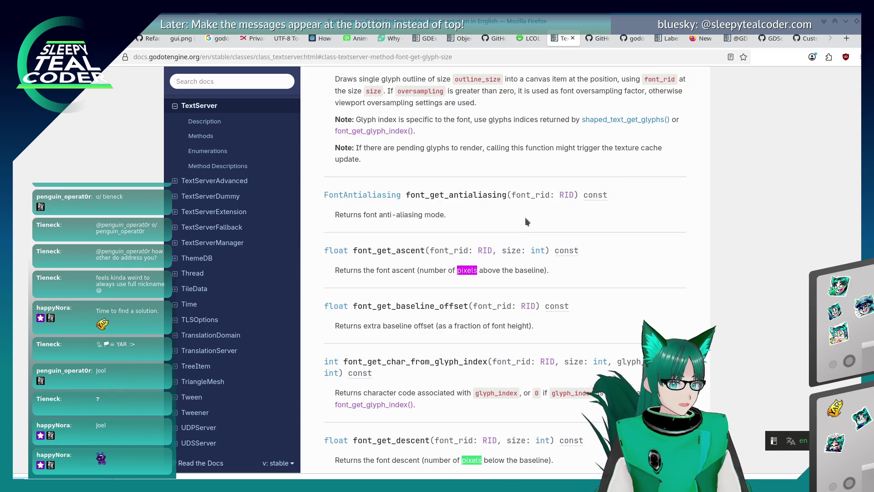
pyautogui.press('F3')
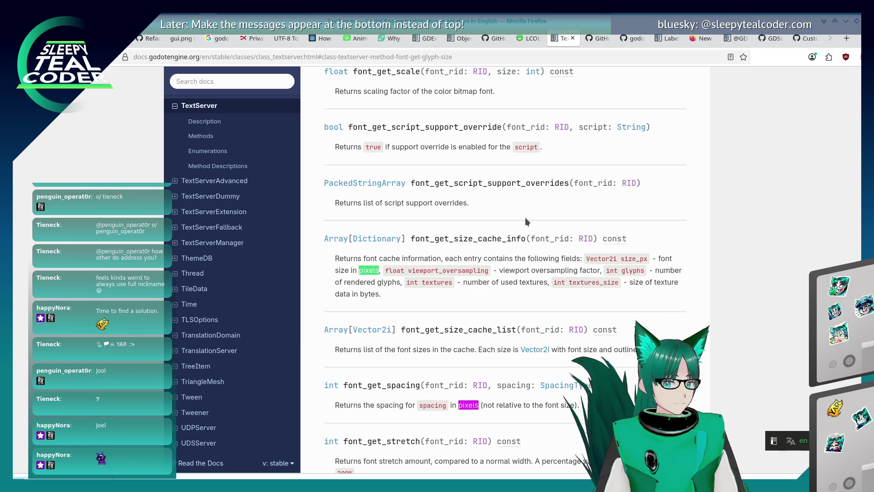
pyautogui.hotkey('shift', 'F3')
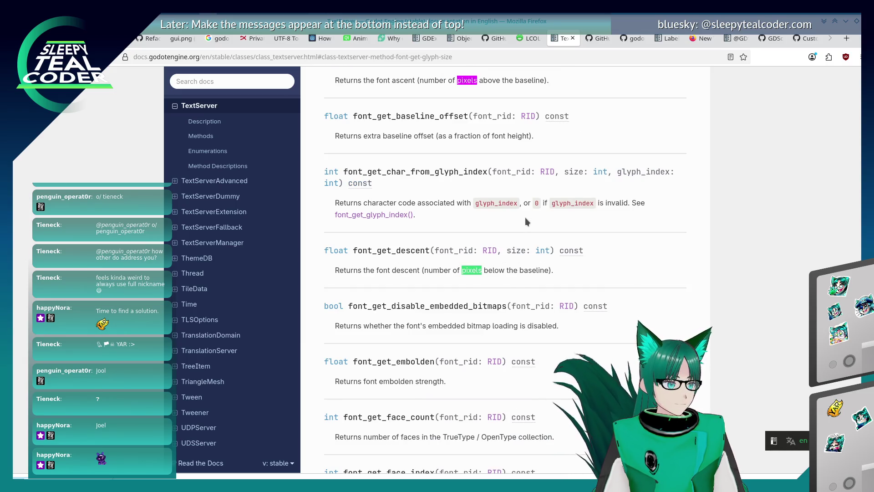
pyautogui.press('F3')
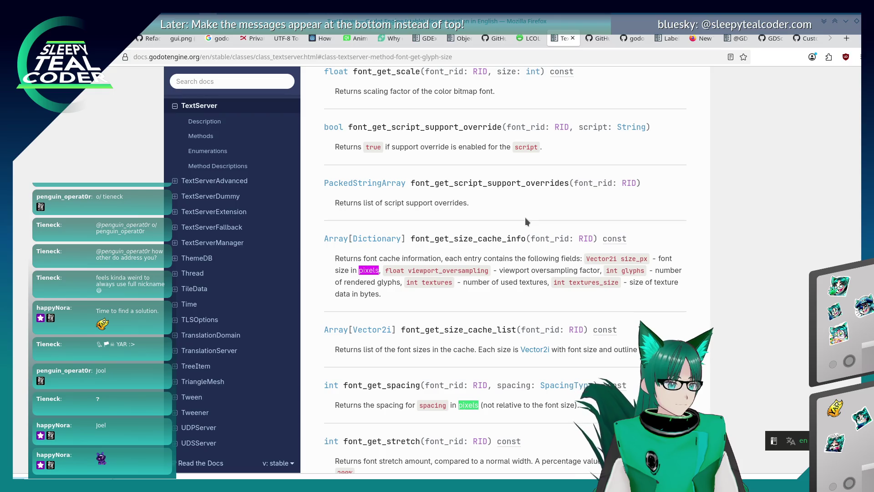
pyautogui.press('F3')
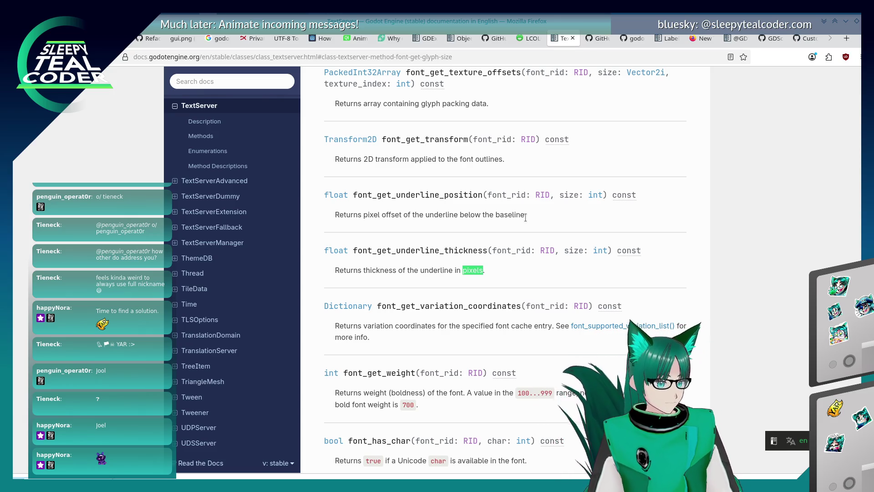
pyautogui.hotkey('alt', 'Tab')
pyautogui.hotkey('alt', 'Tab')
pyautogui.hotkey('alt', 'Tab')
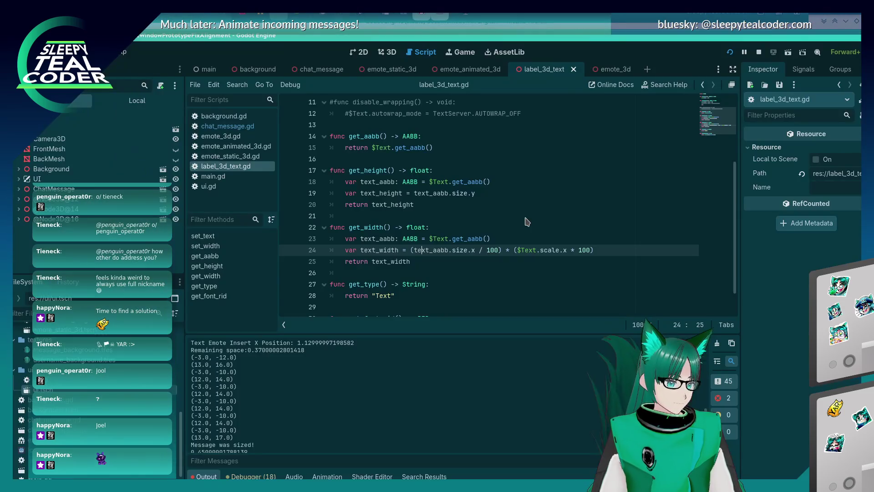
# Open chat_message.gd at the handle_text_stuff glyph loop, then bring up the running chat game
pyautogui.scroll(-1, 542, 189)
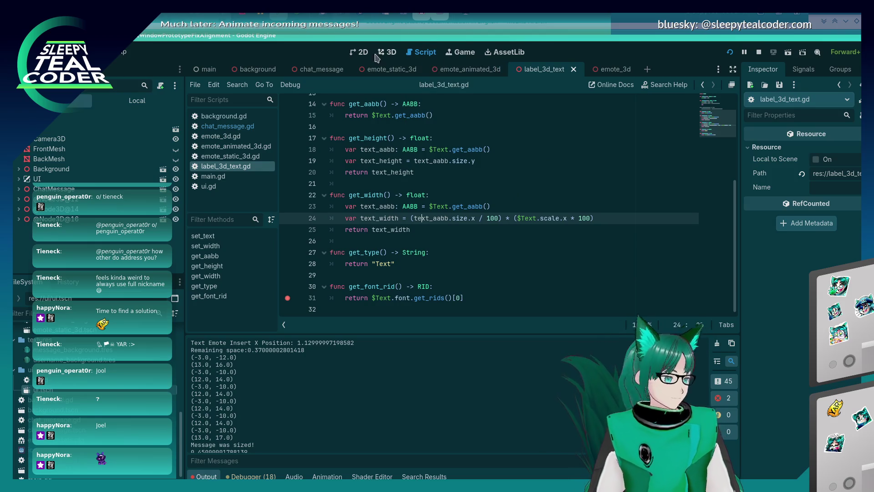
pyautogui.click(238, 128)
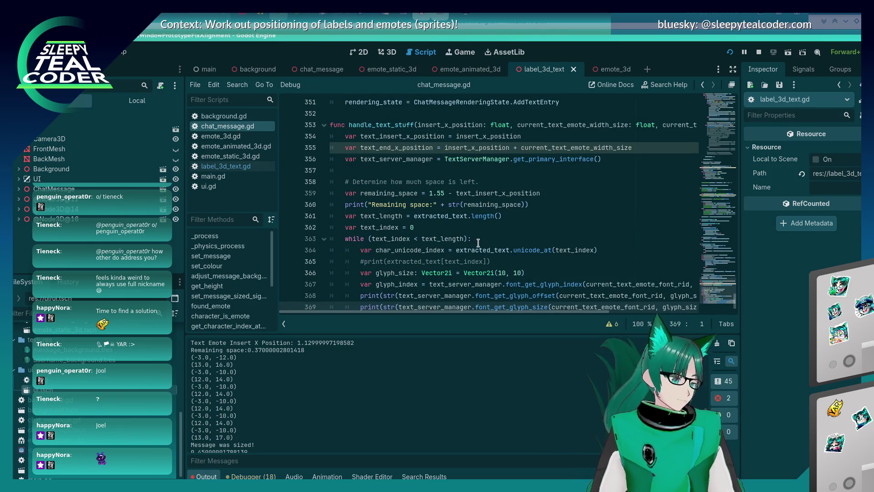
pyautogui.scroll(-1, 478, 243)
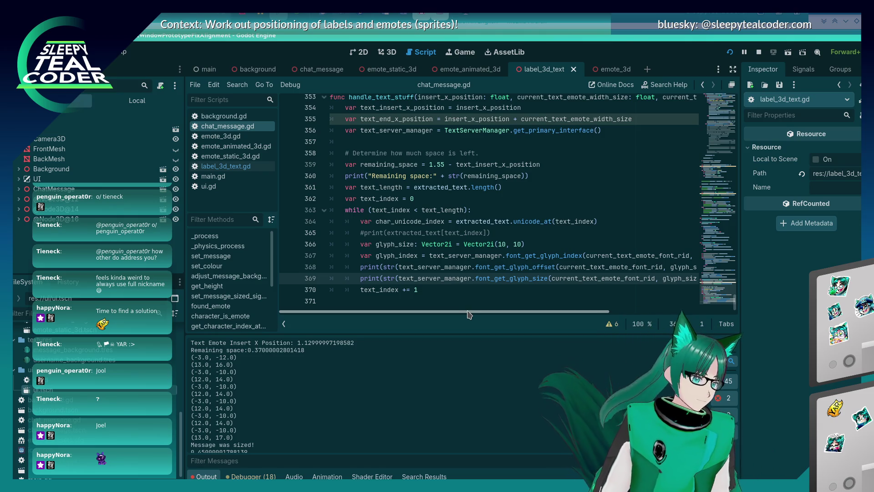
pyautogui.hscroll(5, 469, 314)
pyautogui.hscroll(-5, 469, 314)
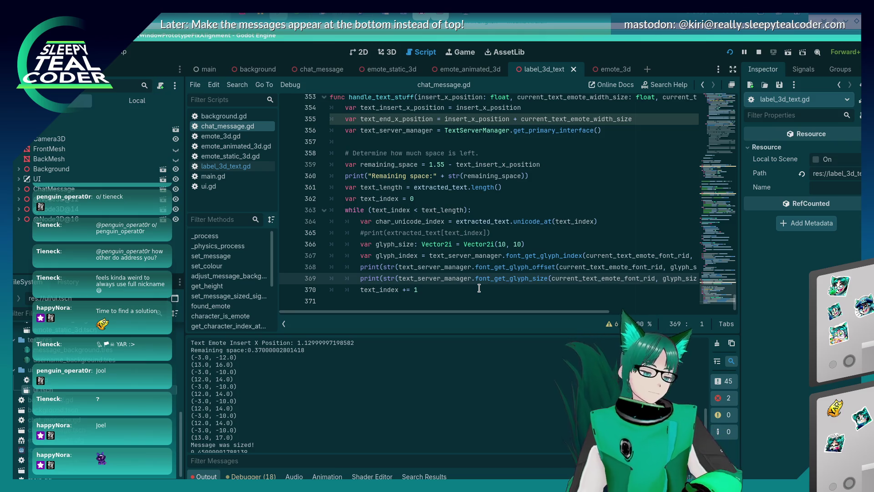
pyautogui.moveTo(471, 312)
pyautogui.mouseDown()
pyautogui.moveTo(490, 313)
pyautogui.moveTo(457, 316)
pyautogui.moveTo(506, 314)
pyautogui.moveTo(425, 303)
pyautogui.mouseUp()
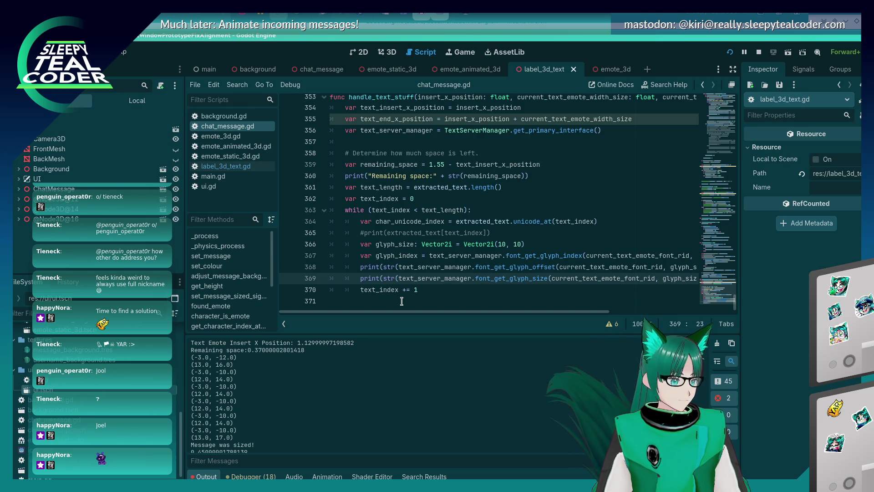
pyautogui.hotkey('alt', 'Tab')
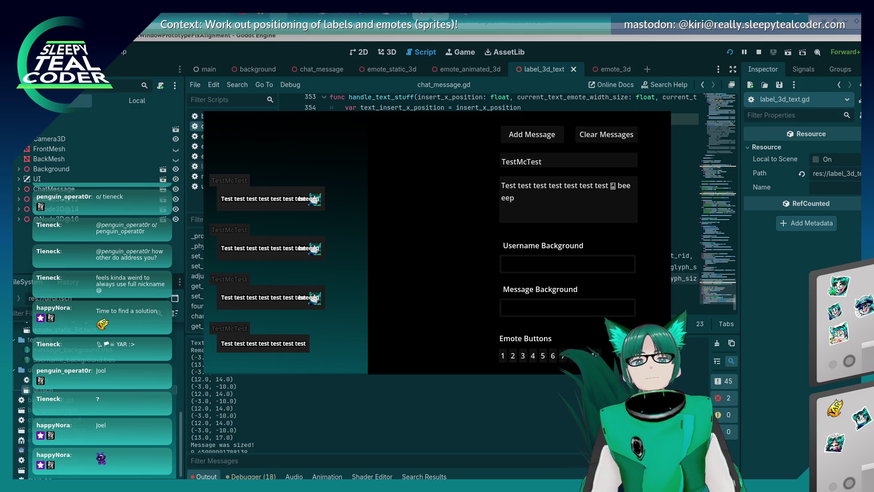
# Measure the third chat message's text in pixels with KRuler, returning to the script editor
pyautogui.hotkey('alt', 'Tab')
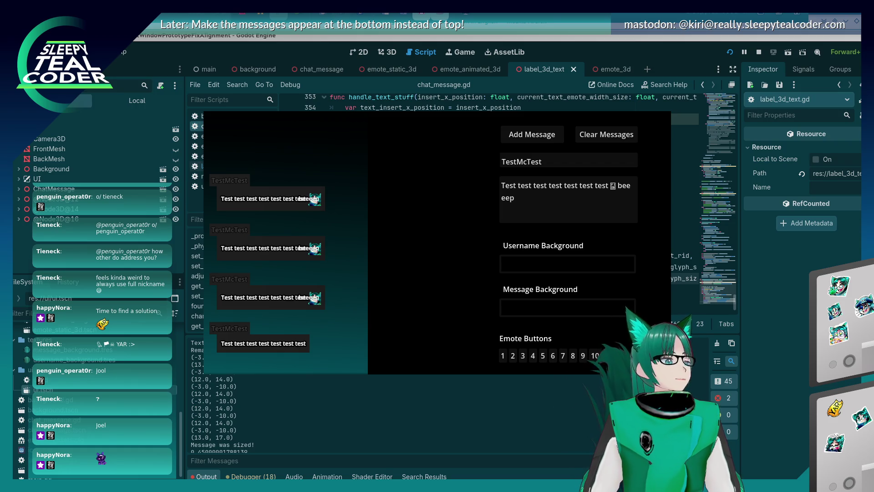
pyautogui.moveTo(318, 241)
pyautogui.mouseDown()
pyautogui.moveTo(418, 361)
pyautogui.moveTo(435, 294)
pyautogui.mouseUp()
pyautogui.click(347, 449)
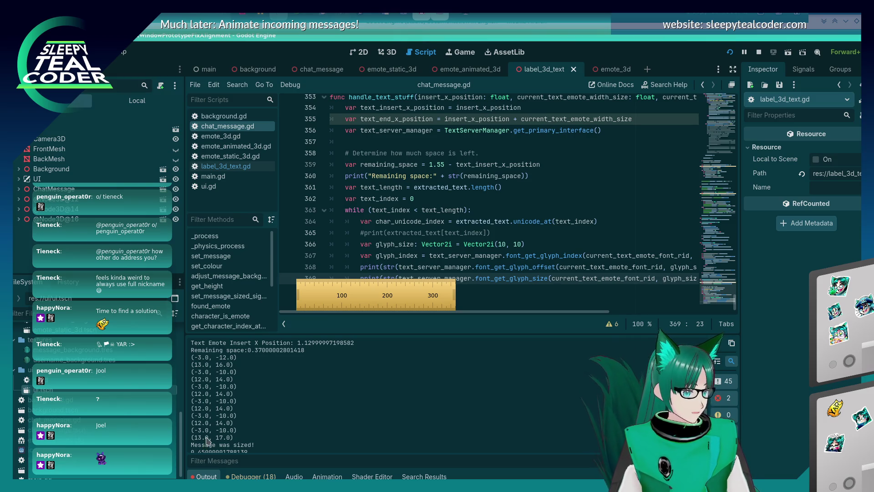
pyautogui.hotkey('alt', 'Tab')
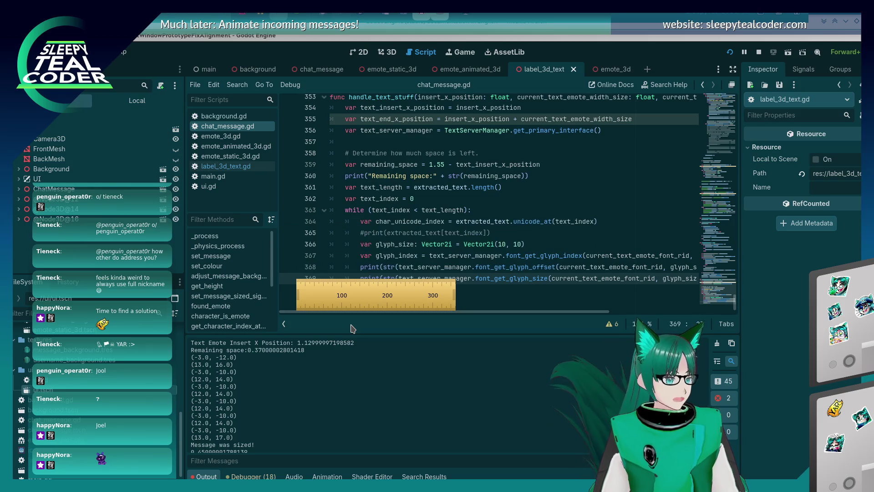
pyautogui.hotkey('alt', 'Tab')
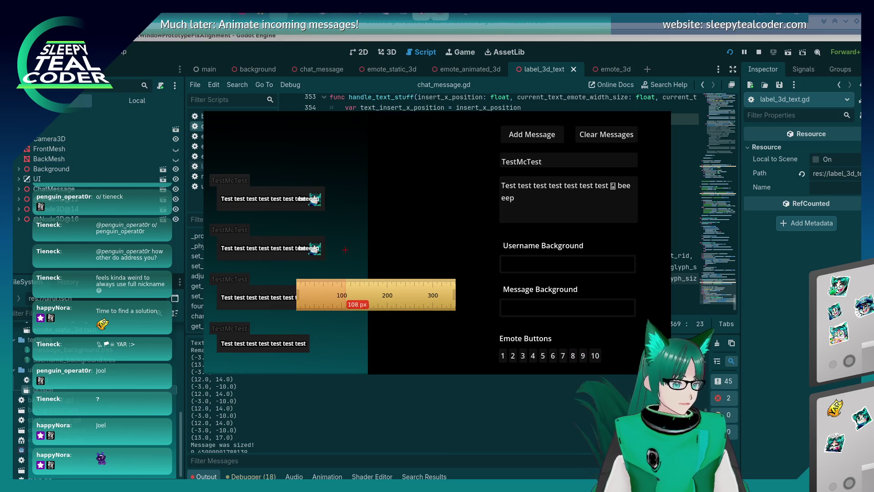
pyautogui.moveTo(342, 294); pyautogui.dragTo(343, 218)
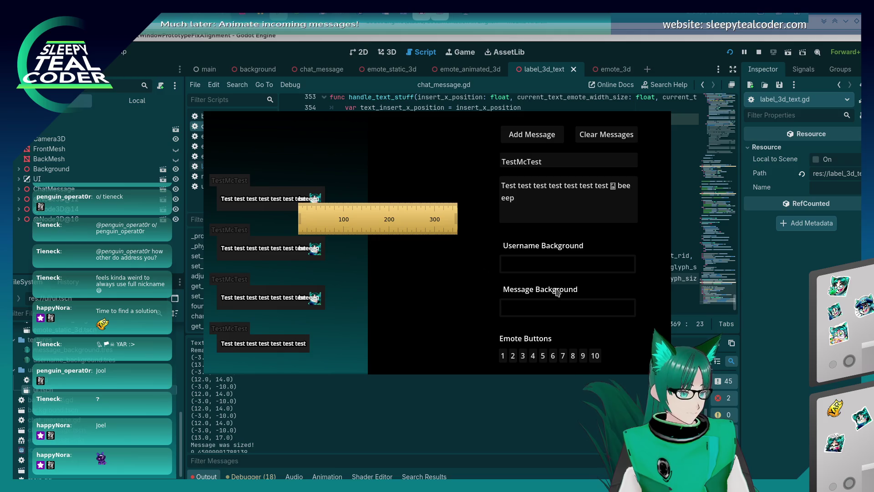
pyautogui.click(769, 333)
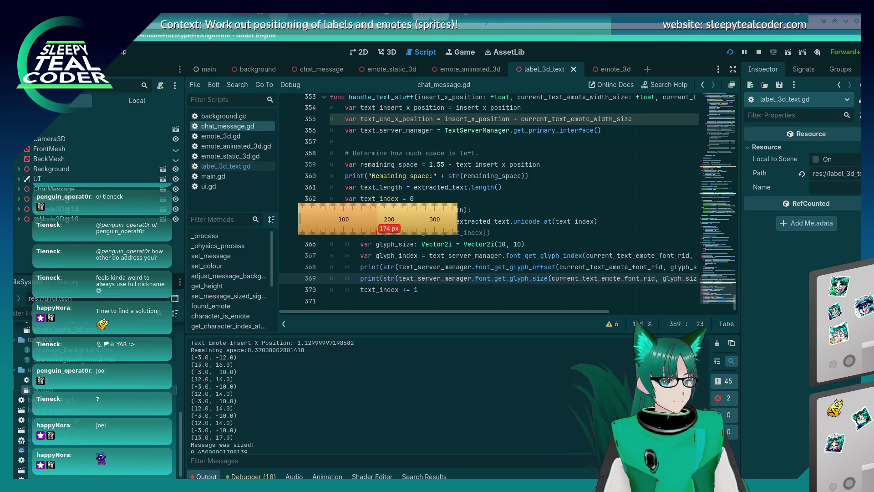
# Close KRuler, check text_server_manager's variable type, and go to the commented-out print line 365
pyautogui.moveTo(381, 233); pyautogui.dragTo(466, 227)
pyautogui.press('Escape')
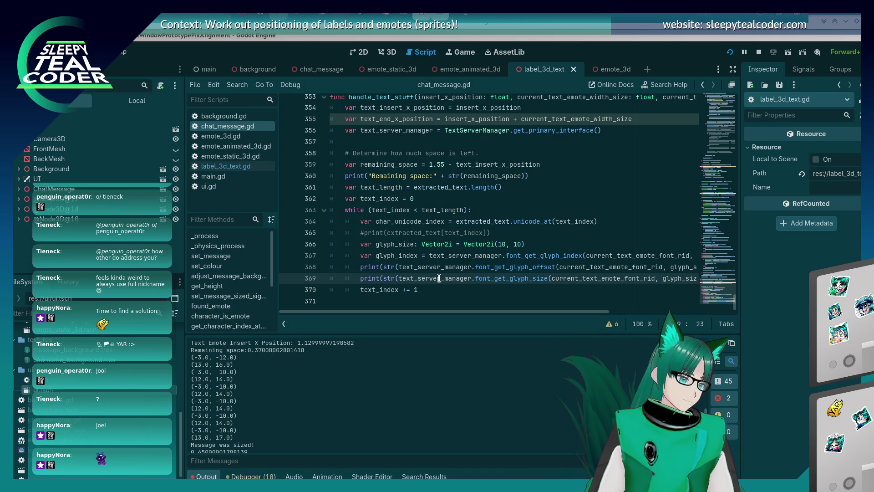
pyautogui.moveTo(438, 278)
pyautogui.scroll(-1, 366, 413)
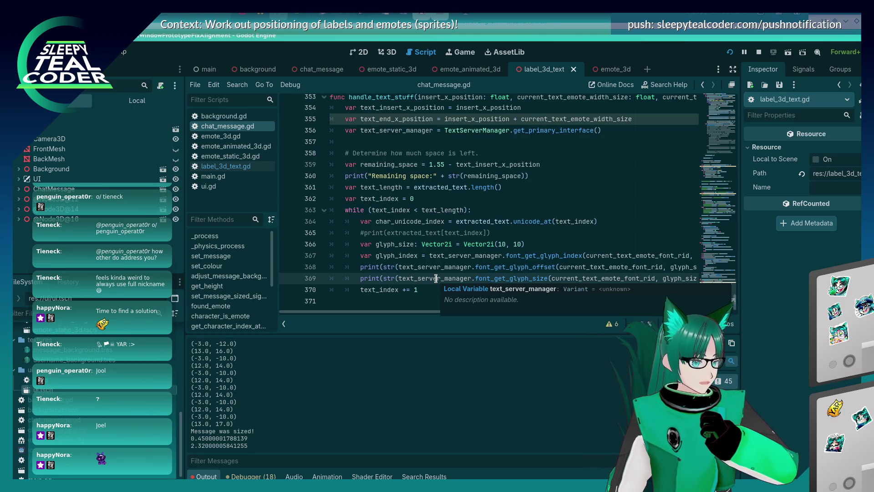
pyautogui.click(508, 235)
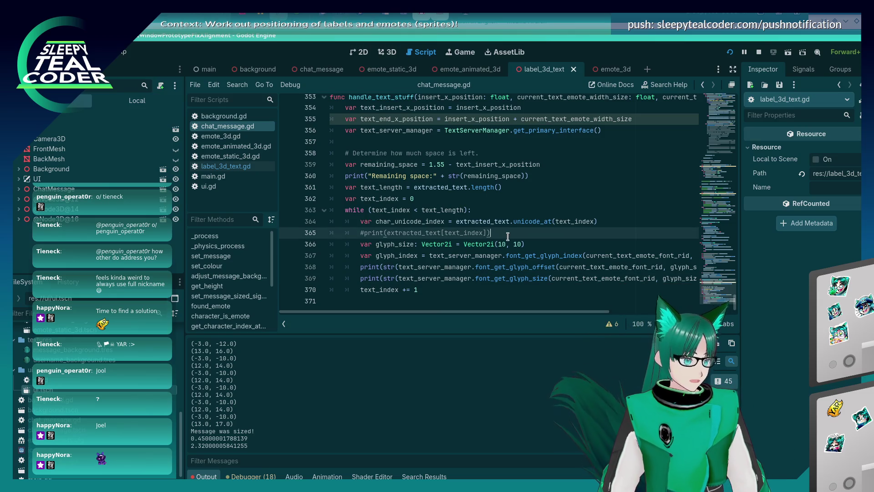
# Delete the commented-out print line in handle_text_stuff
pyautogui.tripleClick(508, 235)
pyautogui.press('BackSpace')
pyautogui.press('BackSpace')
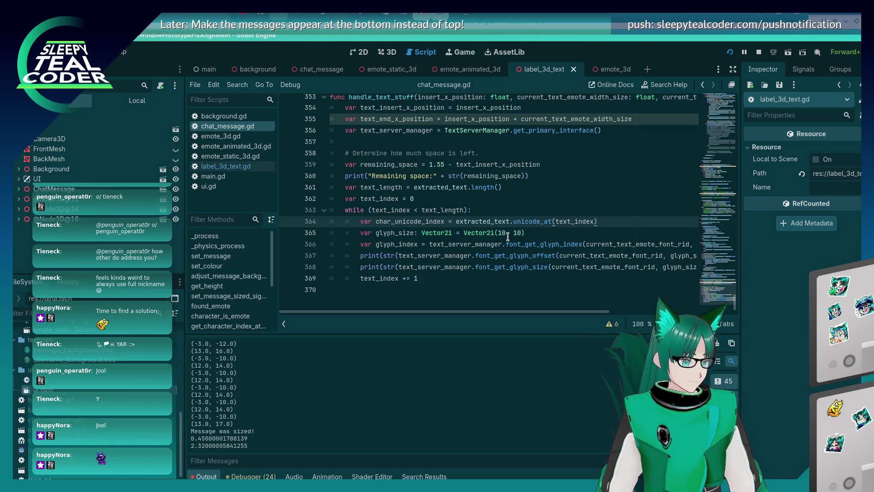
pyautogui.press('Down')
pyautogui.press('Down')
pyautogui.press('Down')
pyautogui.press('End')
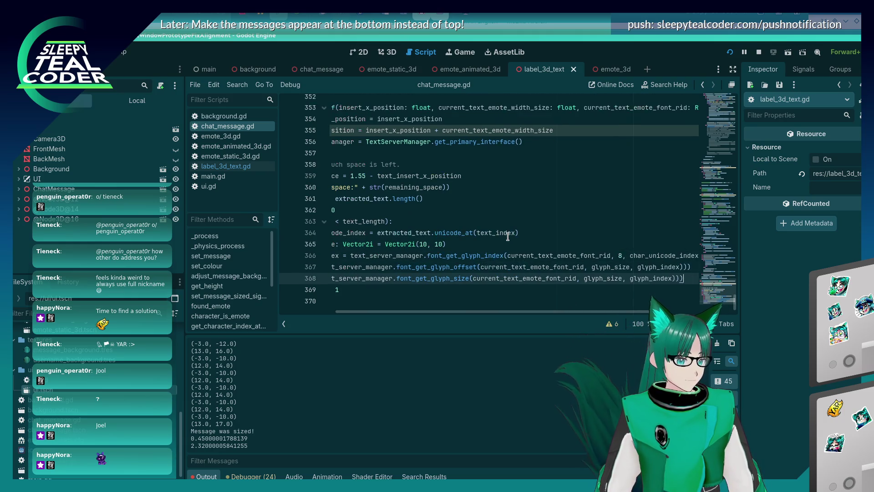
pyautogui.press('Home')
pyautogui.press('Home')
pyautogui.press('Up')
pyautogui.press('Up')
pyautogui.press('Up')
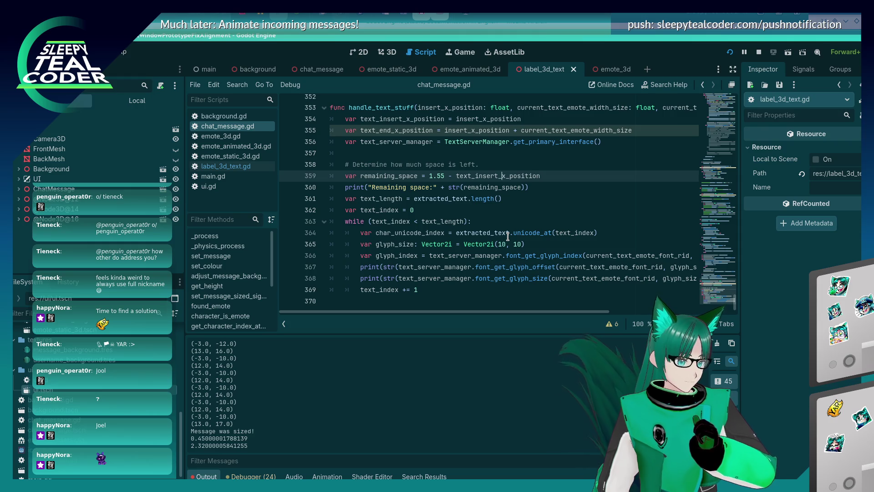
pyautogui.hotkey('ctrl', 'Left')
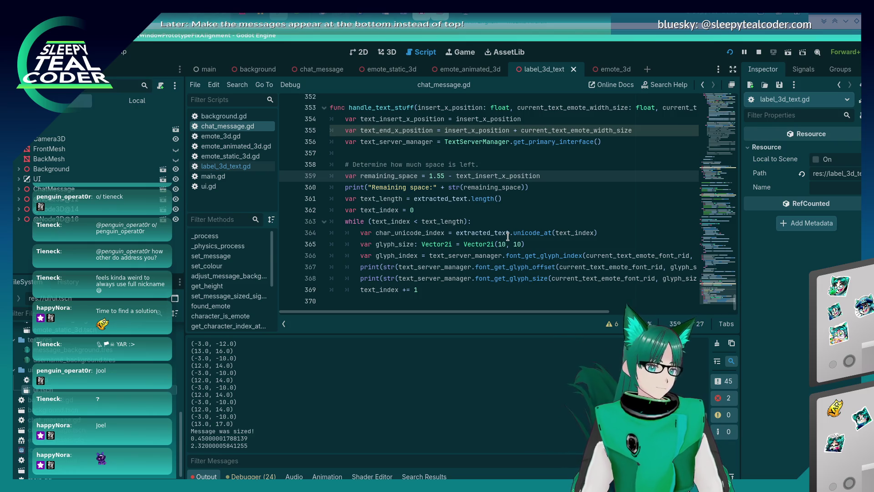
# Change glyph_size from Vector2i(10, 10) to Vector2i(5, 10) and save the script
pyautogui.click(506, 245)
pyautogui.press('BackSpace')
pyautogui.press('BackSpace')
pyautogui.write('5')
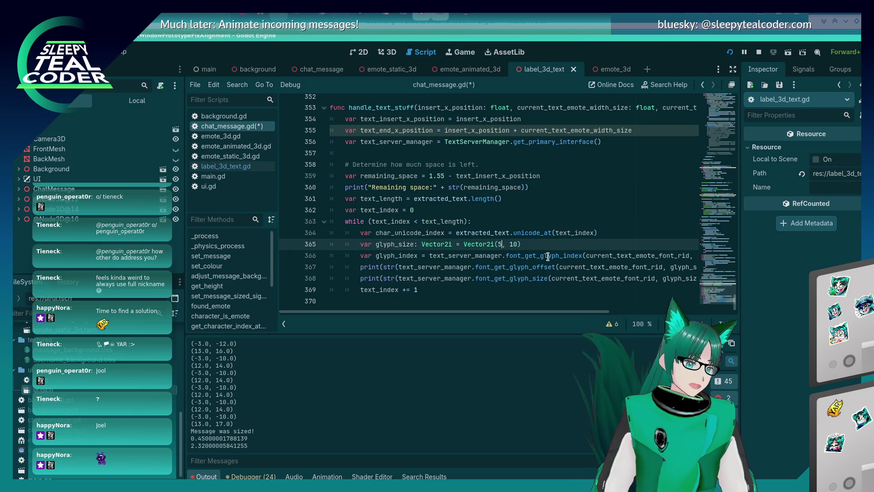
pyautogui.hotkey('ctrl', 's')
pyautogui.hotkey('alt', 'Tab')
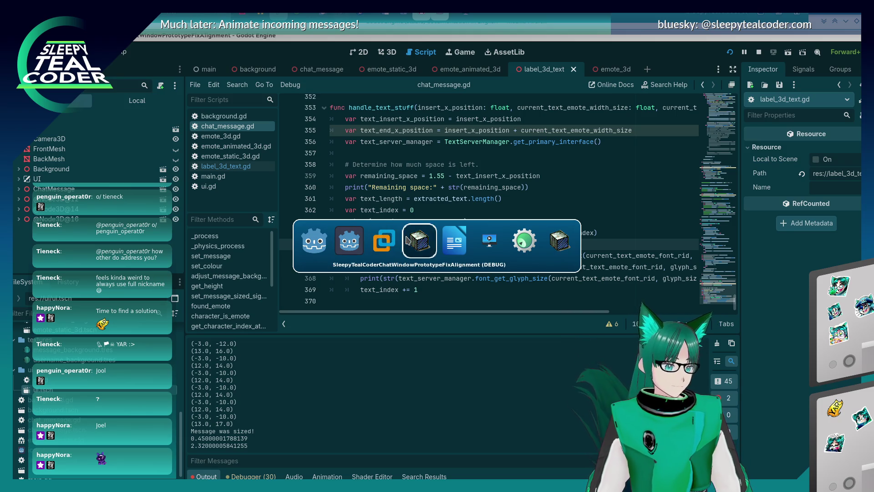
# Add a test chat message, resume past the breakpoint, and check the smaller printed glyph values
pyautogui.click(386, 240)
pyautogui.click(531, 135)
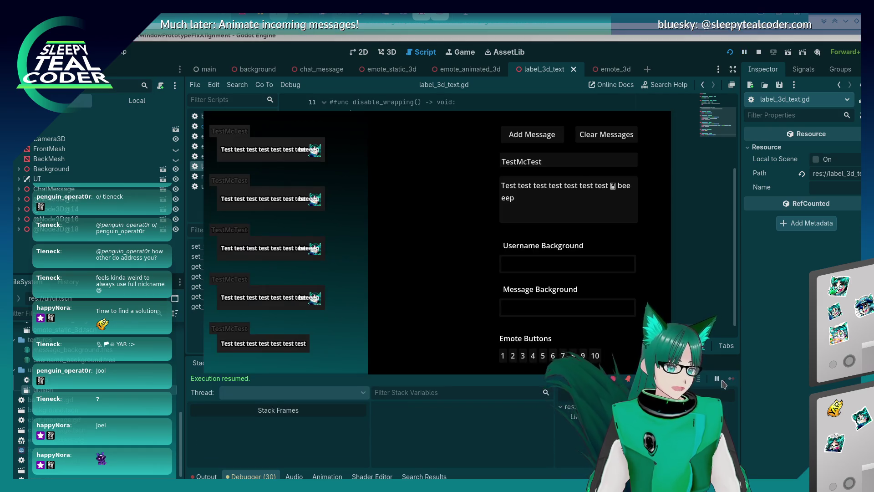
pyautogui.press('F12')
pyautogui.click(206, 476)
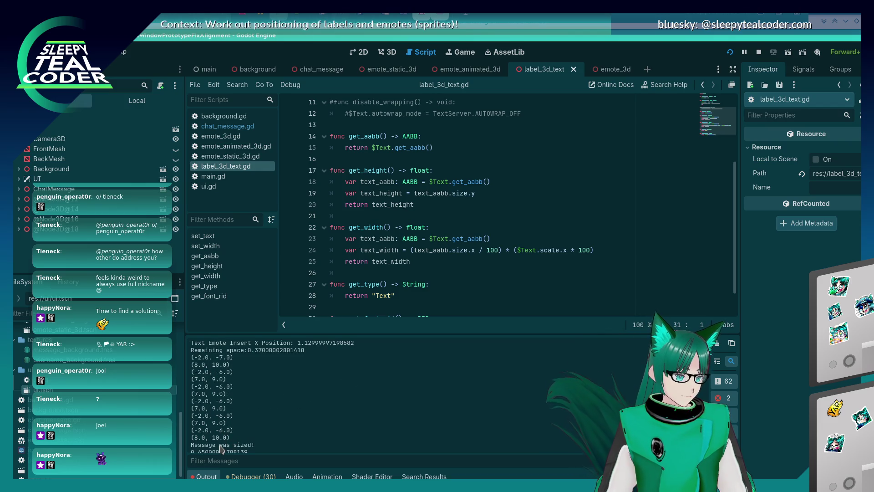
pyautogui.scroll(3, 239, 424)
pyautogui.scroll(-3, 240, 423)
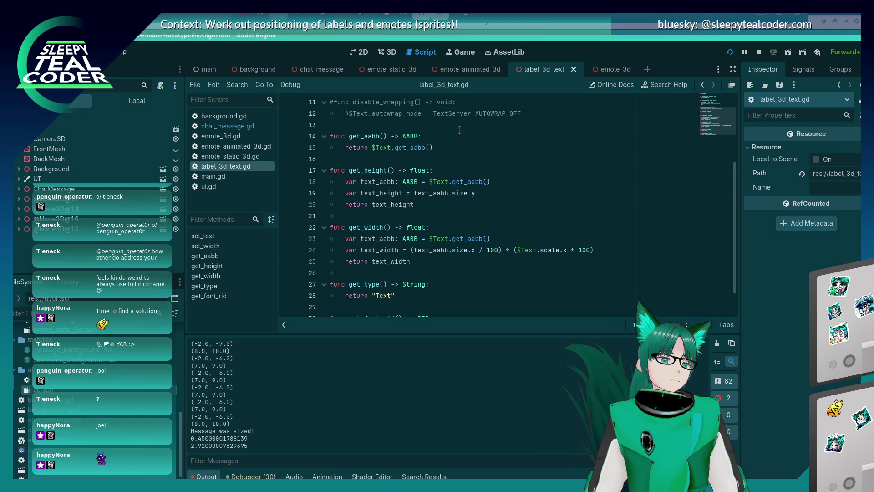
# Select the Text Label3D in the 3D view to inspect its font properties
pyautogui.click(389, 52)
pyautogui.click(542, 243)
pyautogui.click(521, 224)
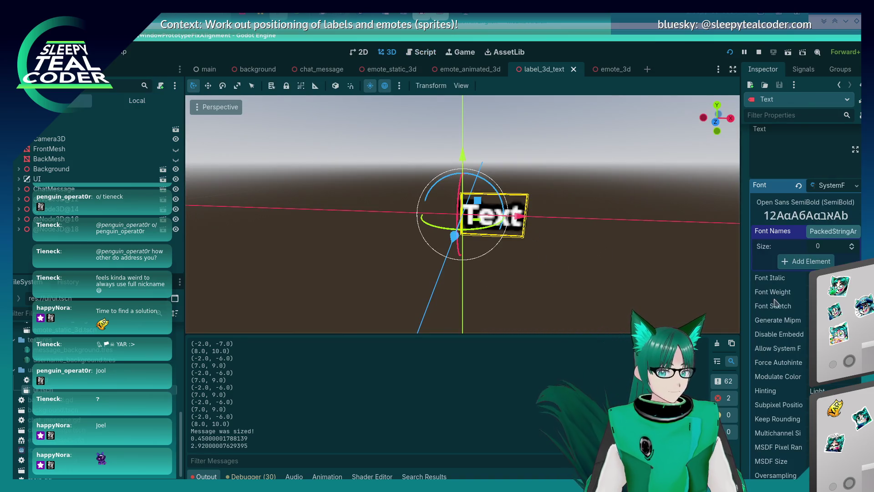
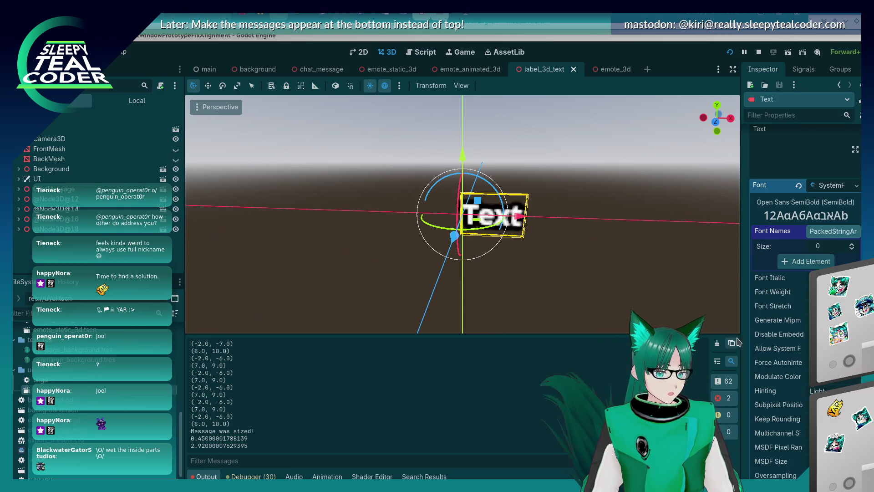
# Scroll the Inspector past the Font resource rows to the Text label's Font Size property
pyautogui.scroll(-1, 758, 358)
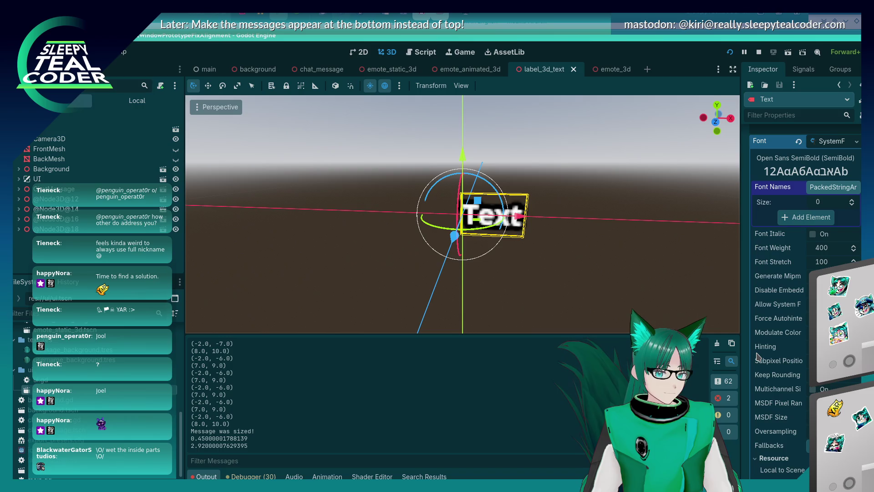
pyautogui.scroll(-4, 758, 358)
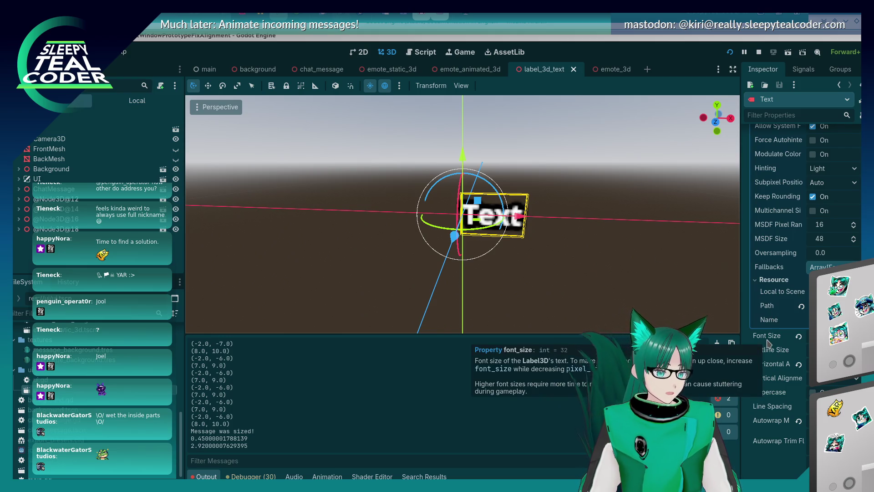
# Check the running DEBUG chat window, then return to open label_3d_text.gd in the script editor
pyautogui.hotkey('alt', 'Tab')
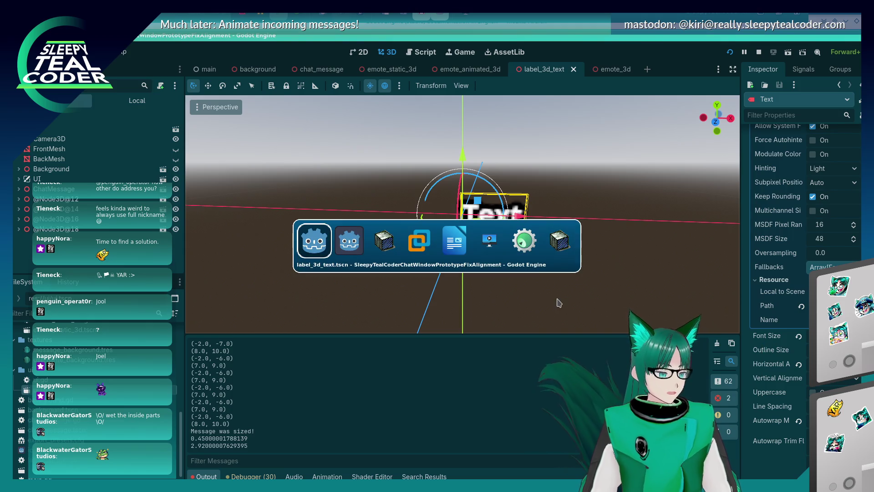
pyautogui.hotkey('alt', 'Tab')
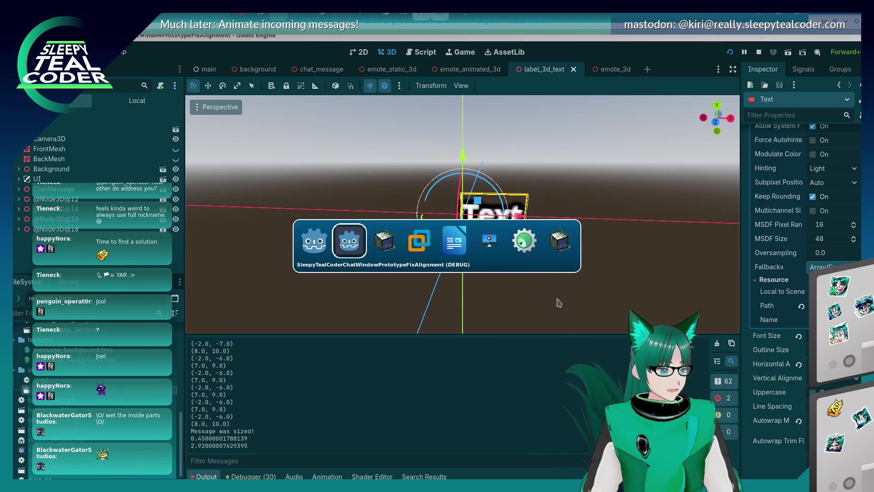
pyautogui.hotkey('alt', 'Tab')
pyautogui.hotkey('alt', 'shift', 'Tab')
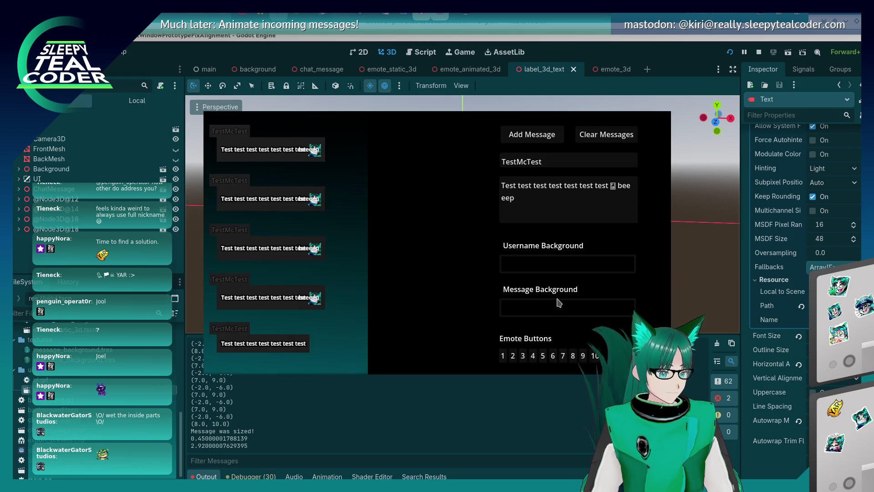
pyautogui.hotkey('alt', 'Tab')
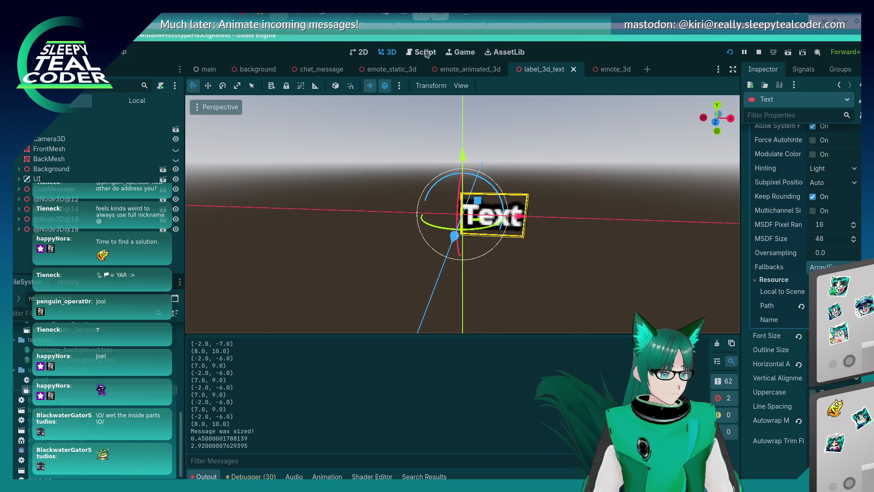
pyautogui.click(420, 52)
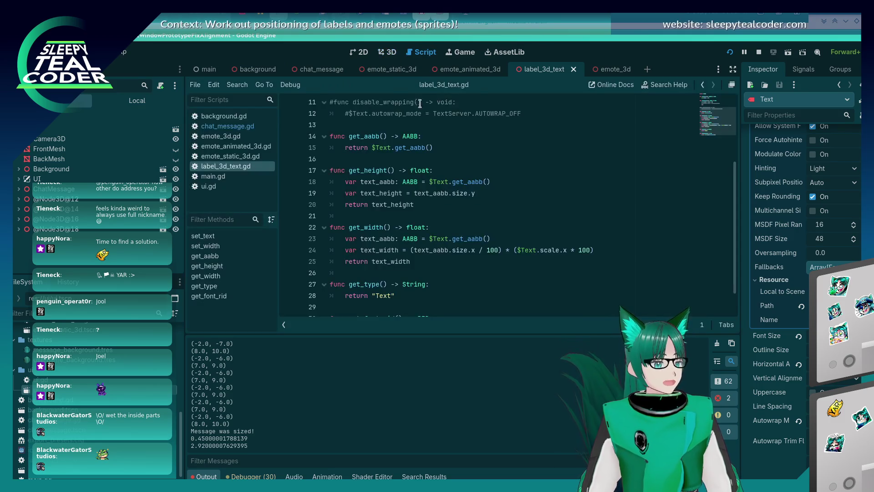
# In chat_message.gd, change glyph_size on line 365 to Vector2i(14, 14) and save
pyautogui.scroll(-1, 432, 239)
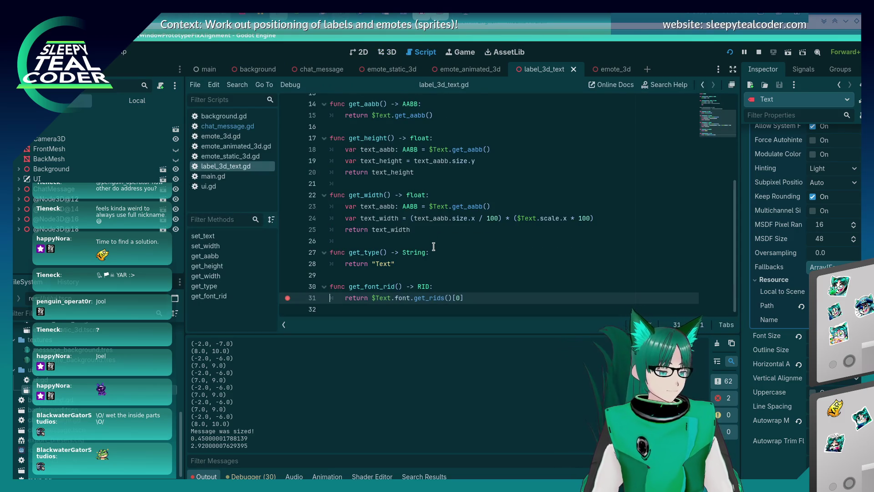
pyautogui.click(228, 126)
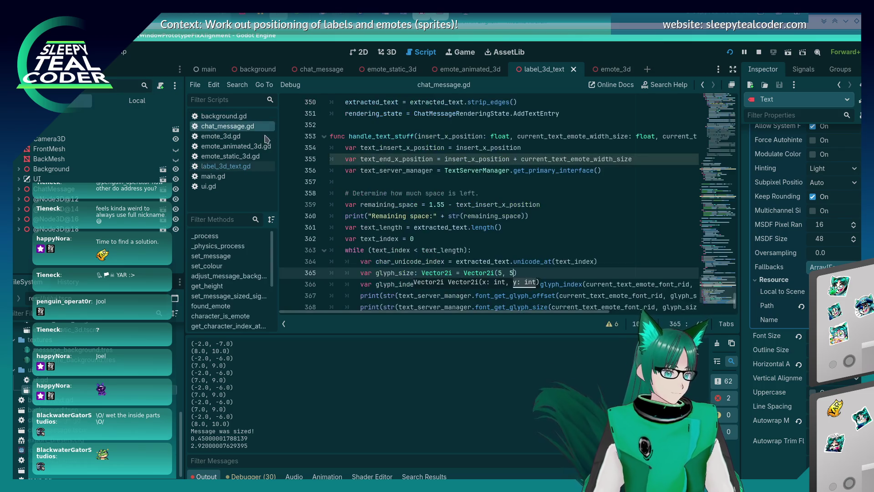
pyautogui.scroll(-1, 453, 204)
pyautogui.doubleClick(500, 244)
pyautogui.write('14, ')
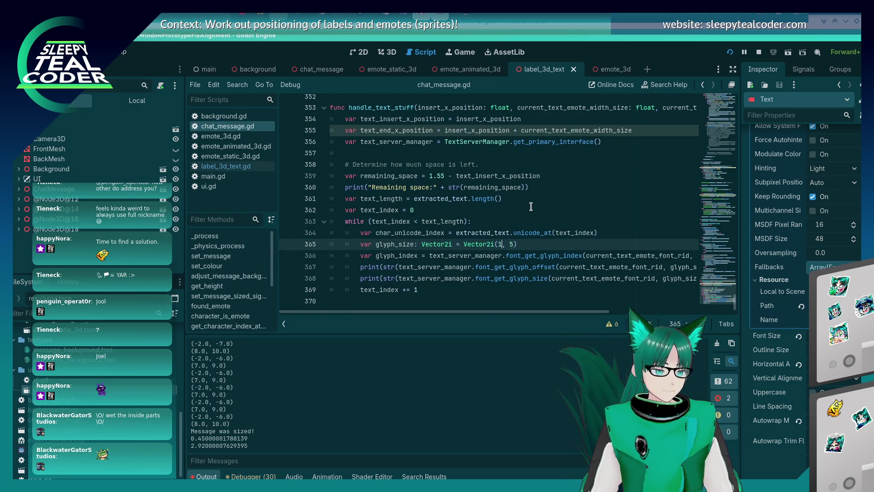
pyautogui.write('14')
pyautogui.hotkey('ctrl', 's')
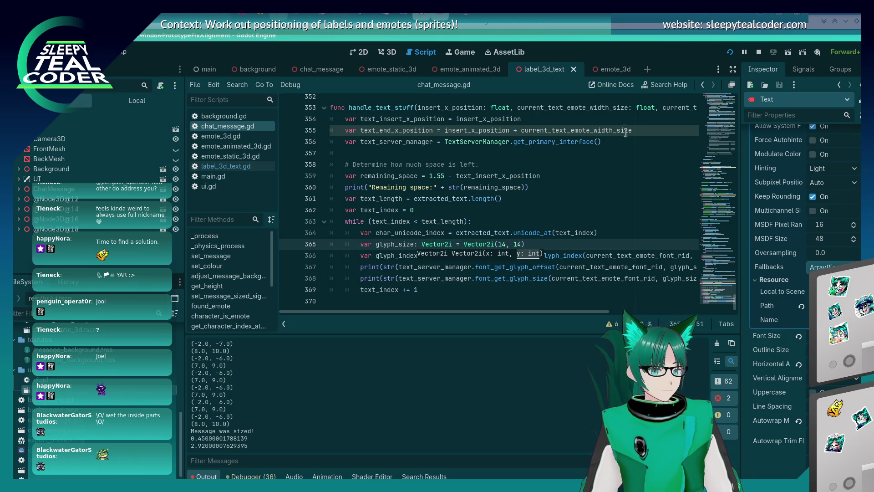
# Add a new test message in the running chat window
pyautogui.click(550, 240)
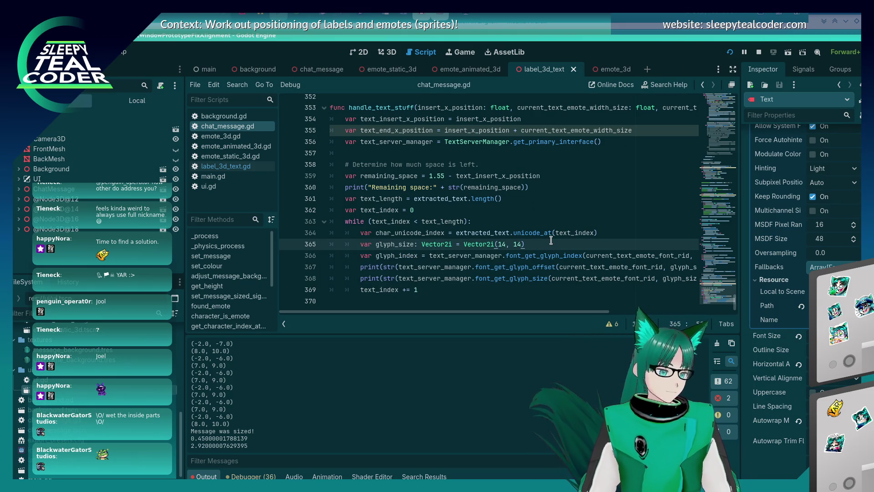
pyautogui.hotkey('alt', 'Tab')
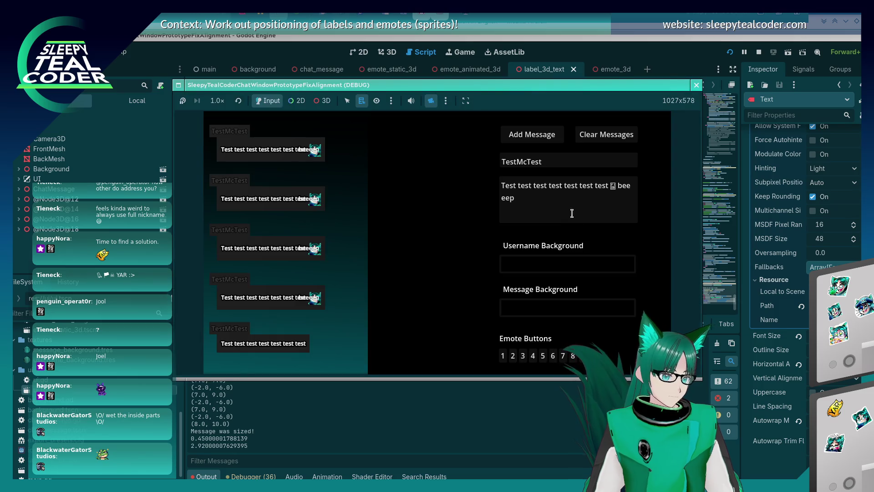
pyautogui.click(536, 137)
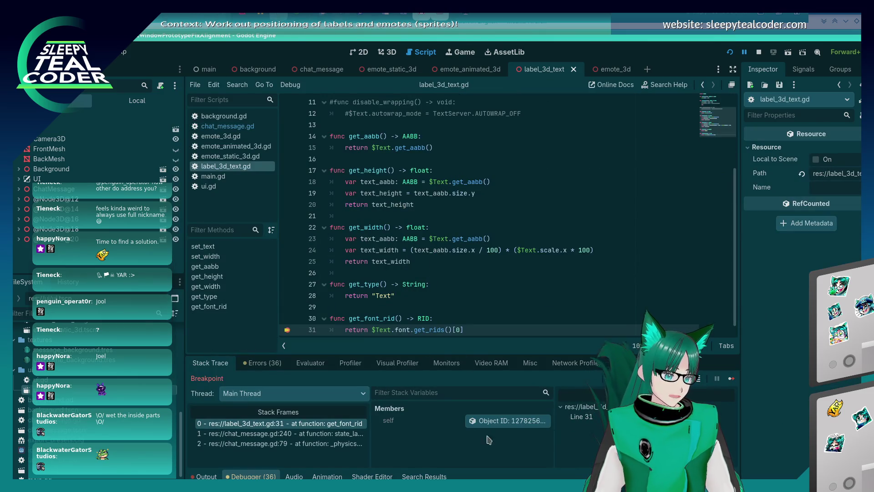
# Continue past the get_font_rid breakpoint, glance at the game, and return to the editor
pyautogui.click(731, 378)
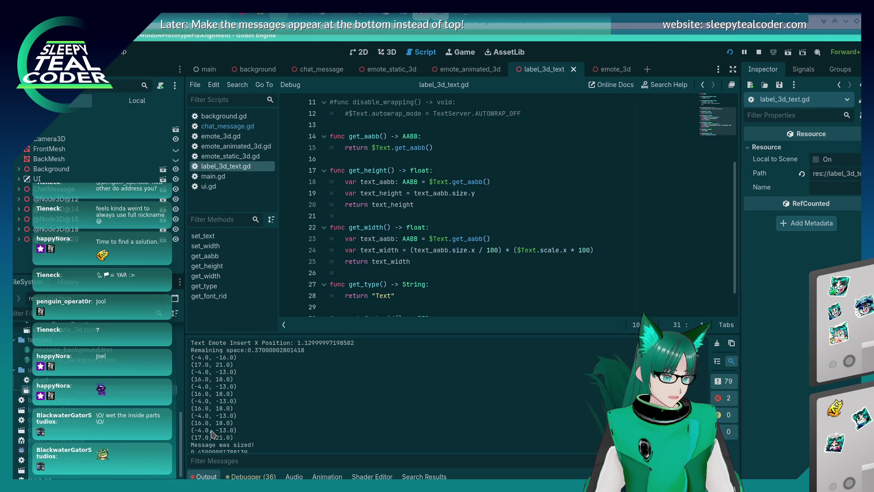
pyautogui.hotkey('alt', 'Tab')
pyautogui.hotkey('alt', 'Tab')
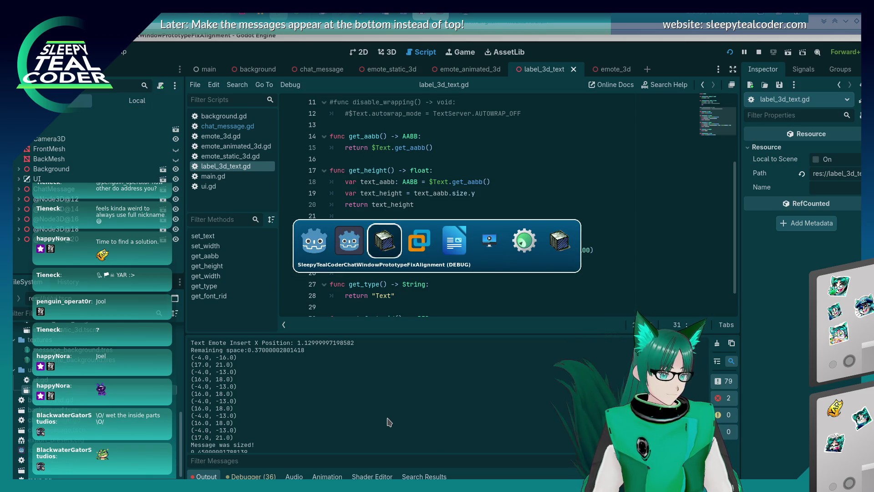
pyautogui.hotkey('alt', 'shift', 'Tab')
pyautogui.hotkey('alt', 'shift', 'Tab')
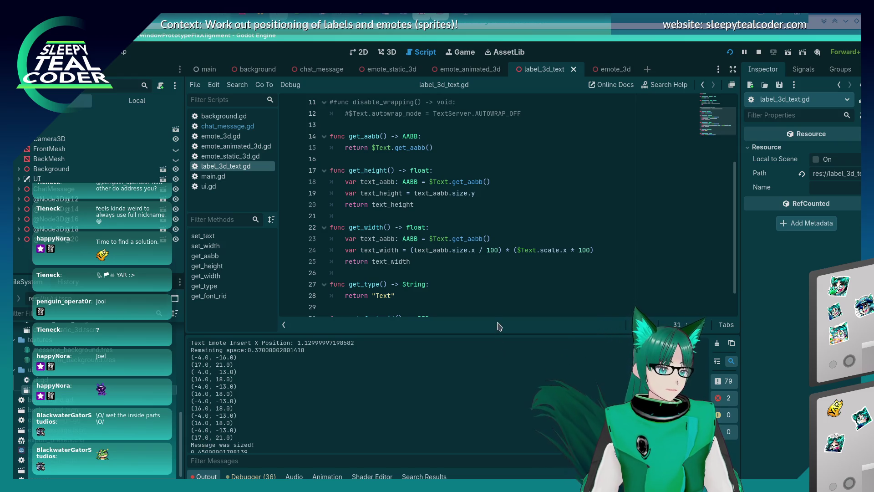
# Measure an emote's width in the running chat window with the screen ruler
pyautogui.hotkey('alt', 'Tab')
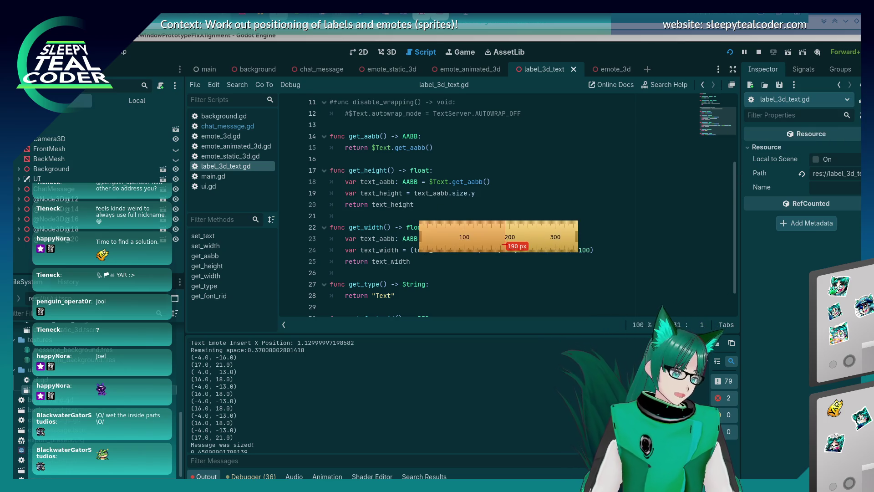
pyautogui.hotkey('alt', 'Tab')
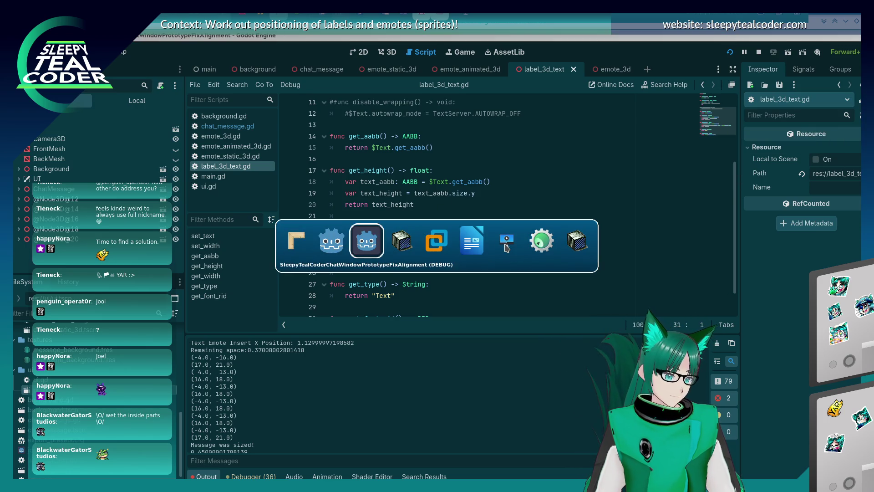
pyautogui.moveTo(504, 244)
pyautogui.mouseDown()
pyautogui.moveTo(400, 214)
pyautogui.moveTo(371, 179)
pyautogui.mouseUp()
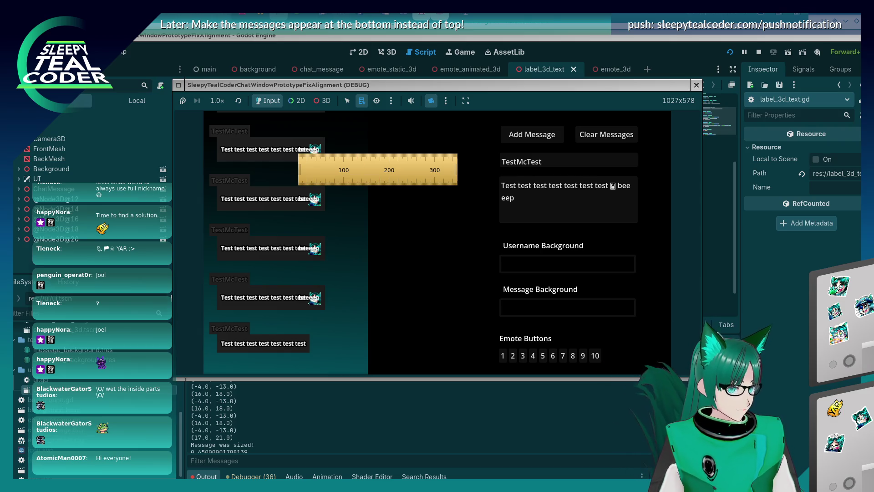
# Stop the game with F8 and reopen chat_message.gd
pyautogui.press('F8')
pyautogui.click(433, 228)
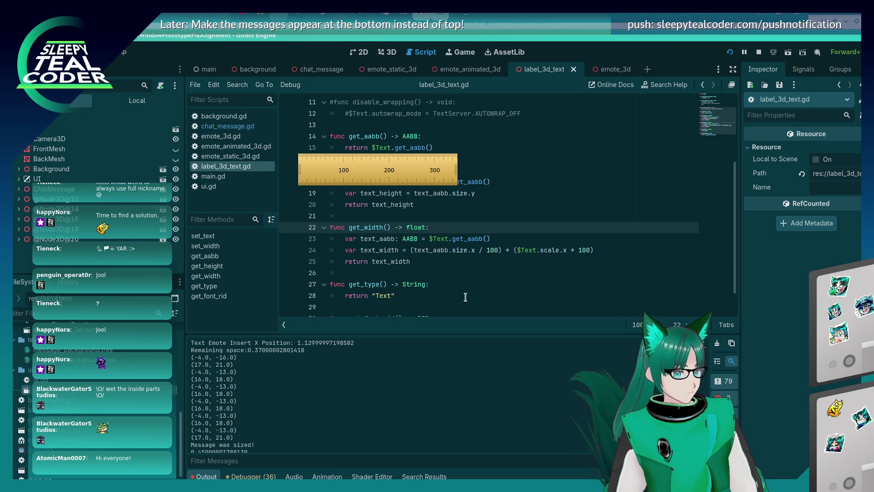
pyautogui.click(228, 126)
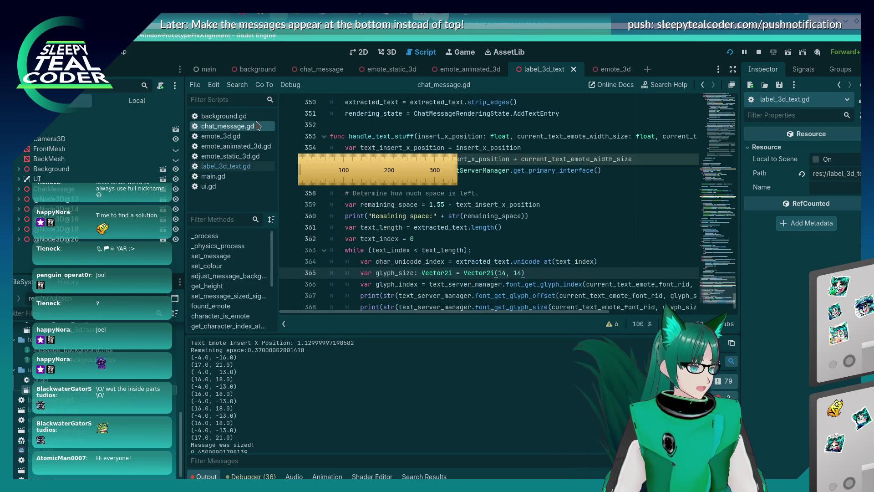
pyautogui.press('Escape')
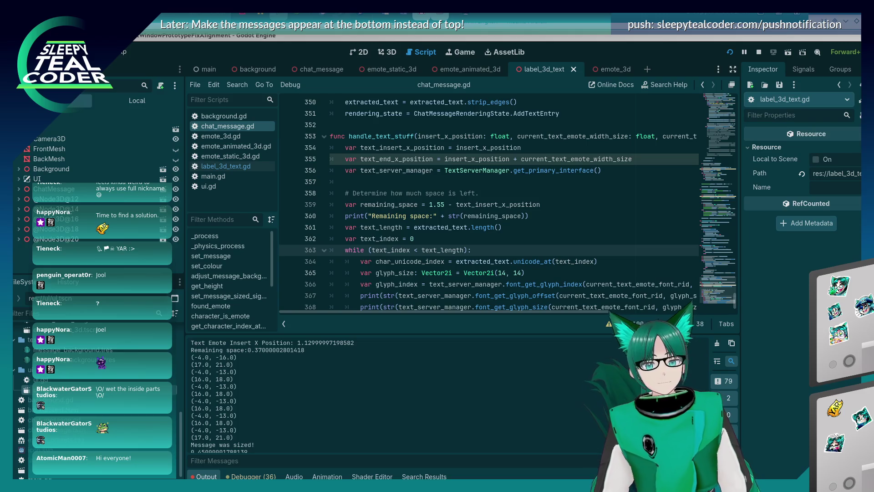
pyautogui.doubleClick(516, 273)
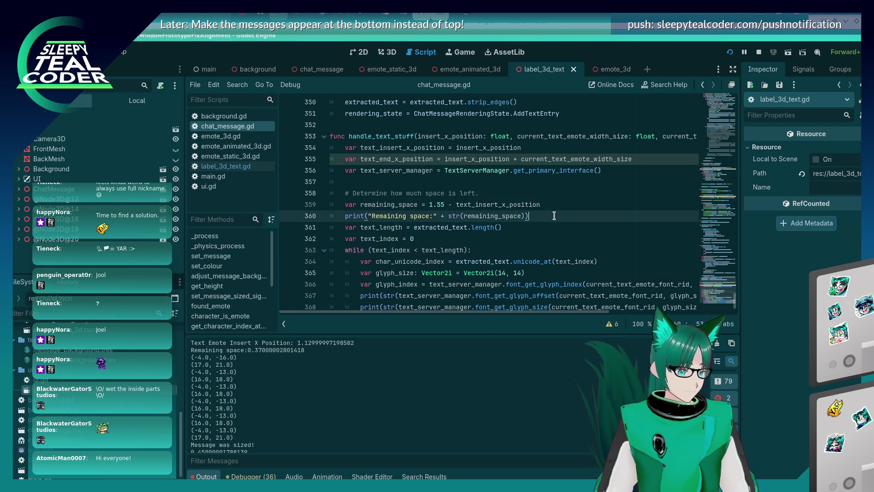
pyautogui.write('5')
pyautogui.doubleClick(502, 273)
pyautogui.write('5')
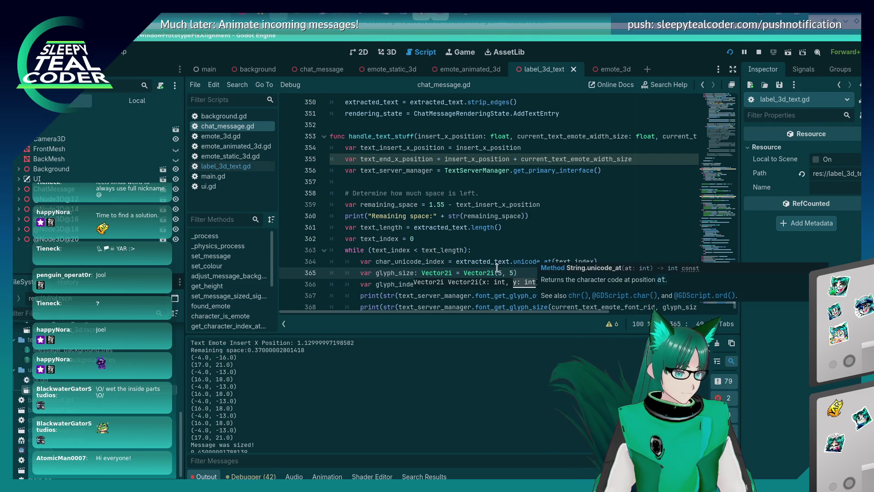
pyautogui.scroll(-1, 497, 268)
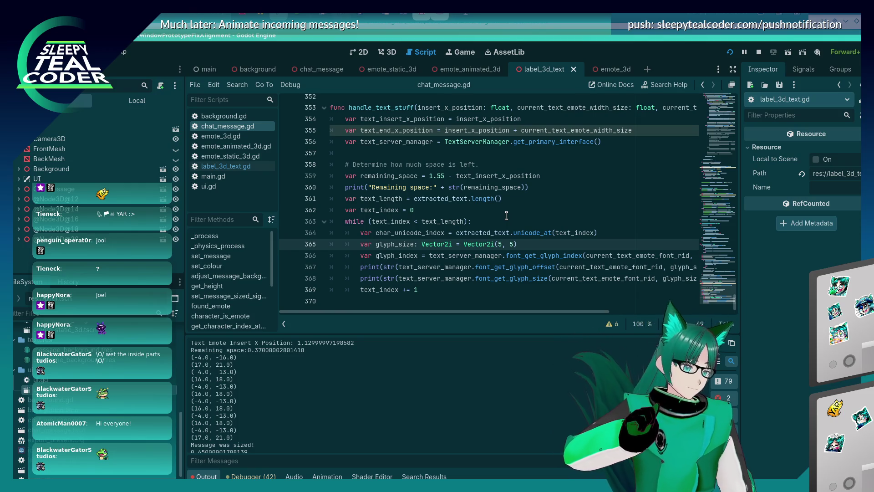
pyautogui.hotkey('ctrl', 's')
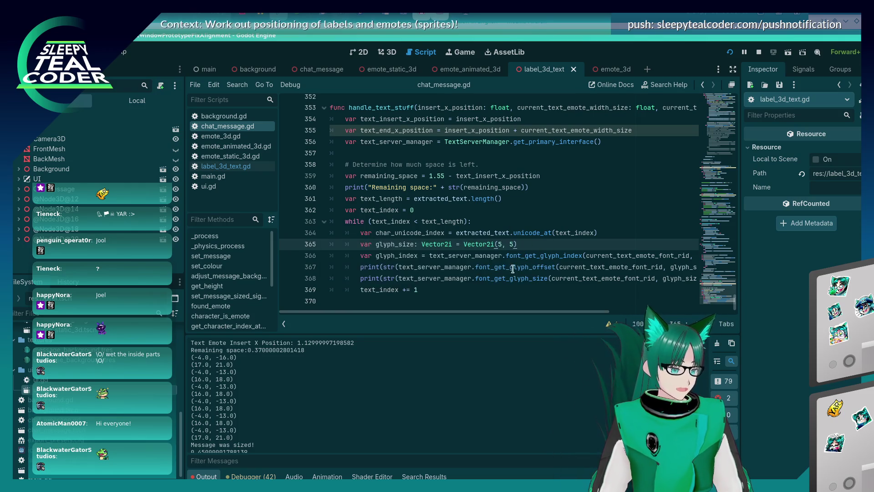
pyautogui.click(483, 265)
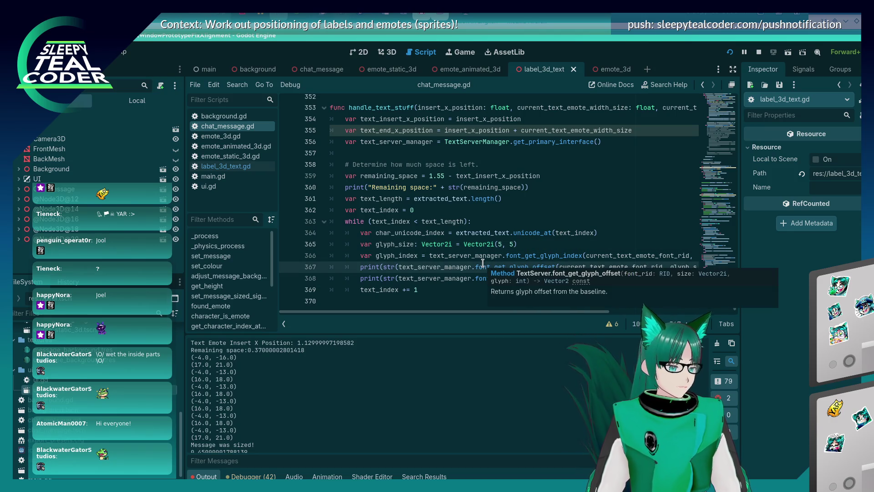
pyautogui.click(475, 256)
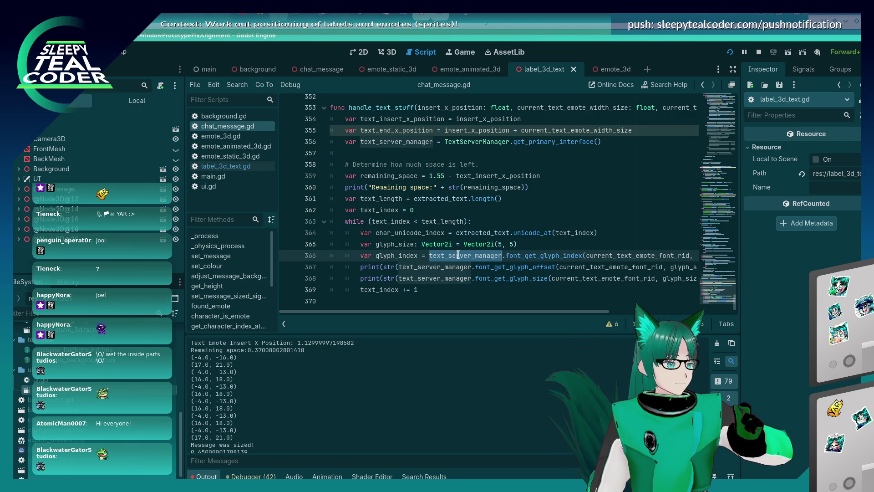
pyautogui.click(452, 266)
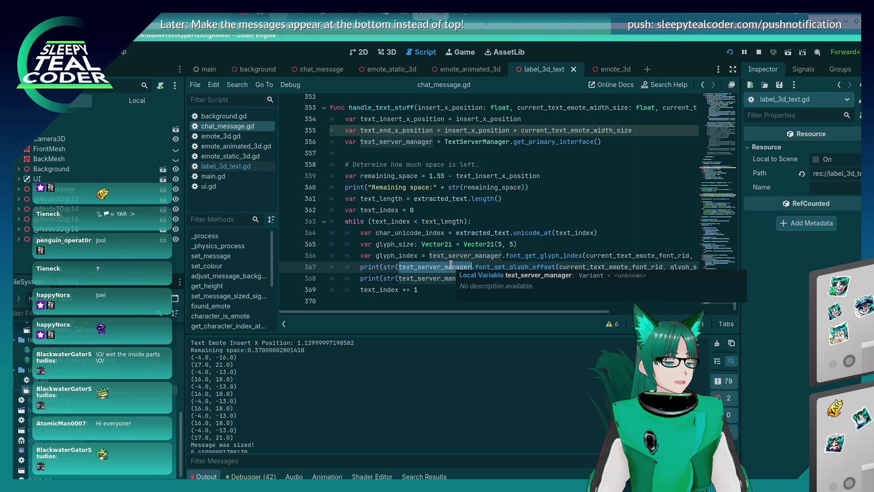
pyautogui.click(438, 279)
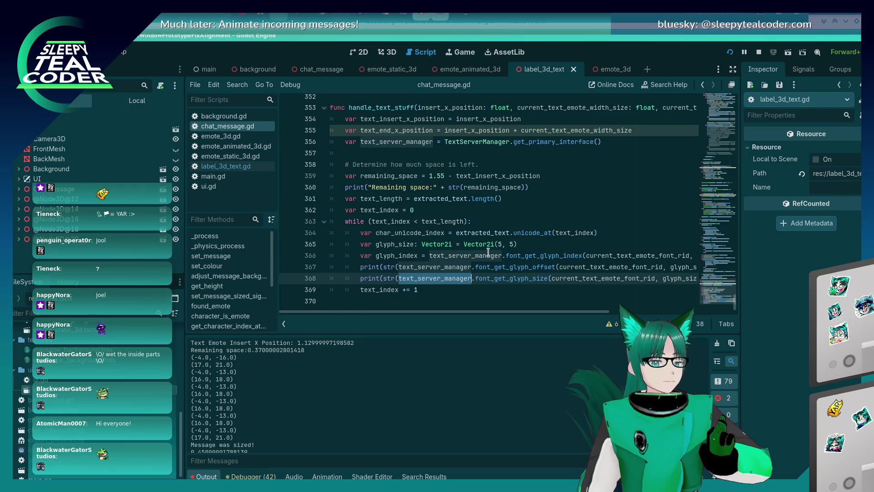
pyautogui.click(521, 244)
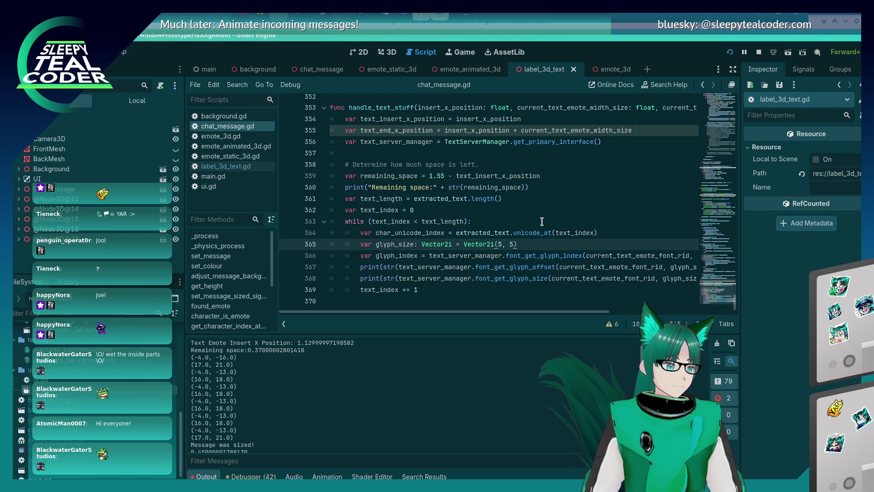
# Add a test message in the running chat game
pyautogui.hotkey('alt', 'Tab')
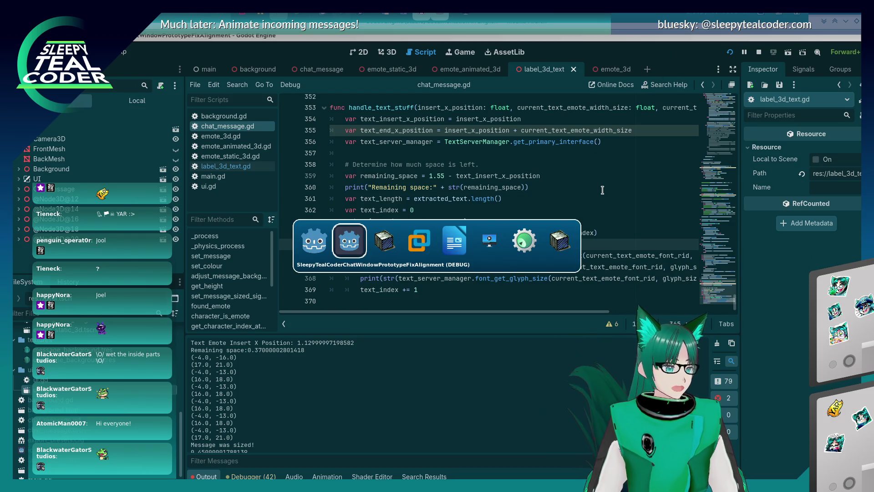
pyautogui.hotkey('alt', 'Tab')
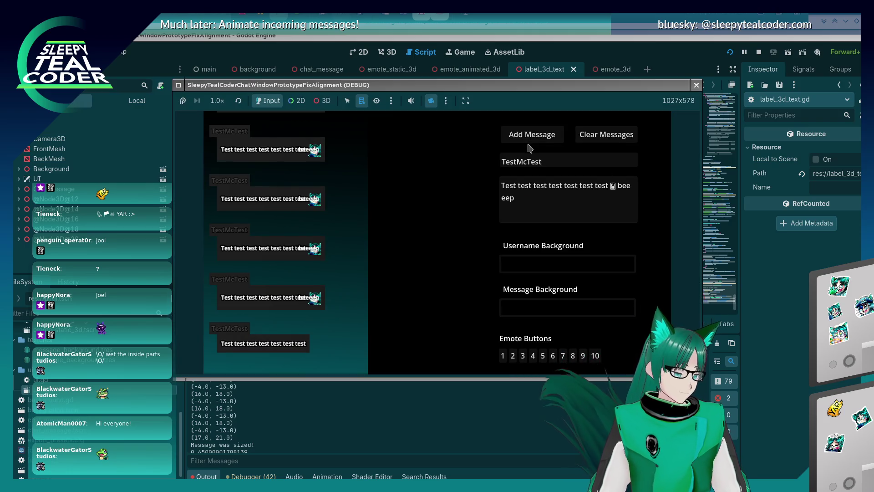
pyautogui.click(528, 134)
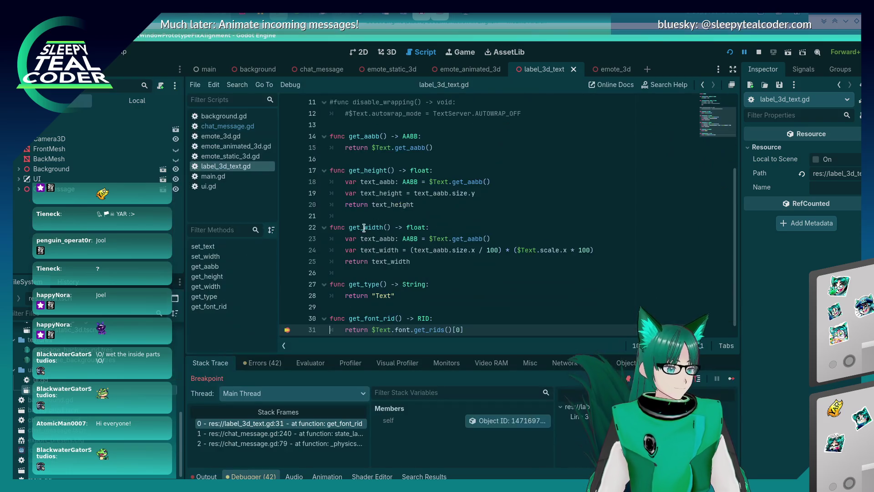
# Continue past the breakpoint and read the Output log's glyph pairs, such as (-2.0, -6.0)
pyautogui.click(731, 379)
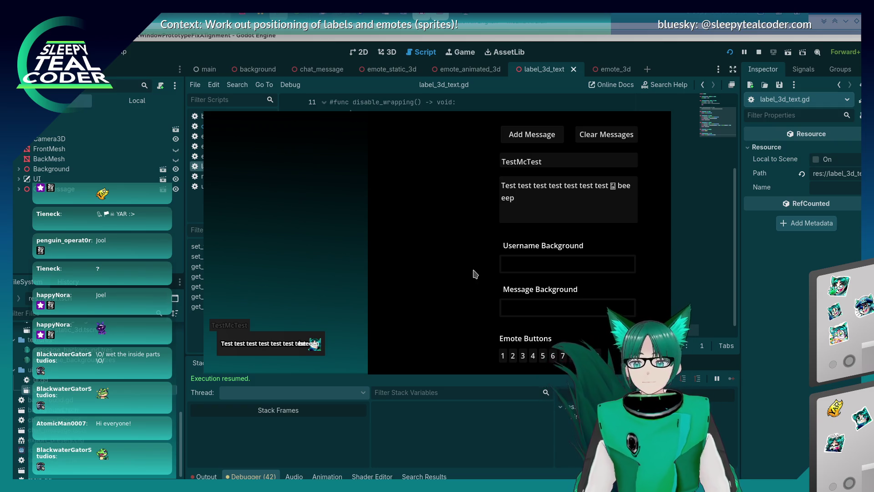
pyautogui.click(206, 476)
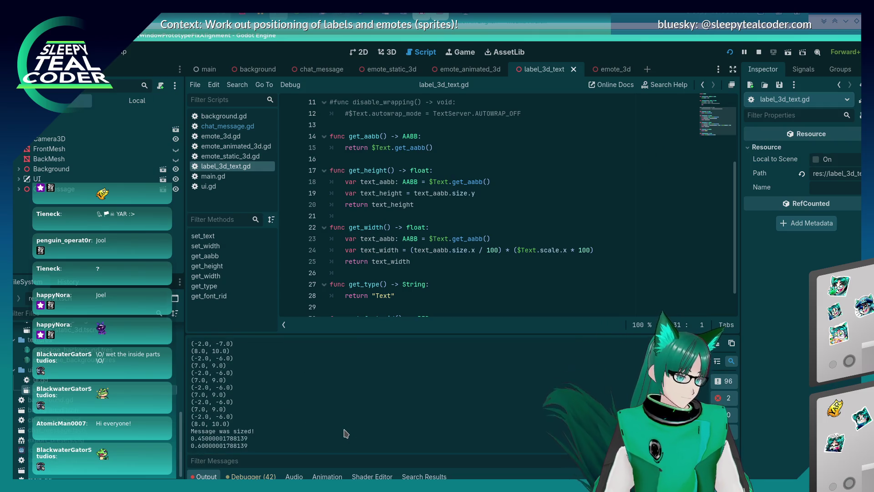
pyautogui.scroll(1, 346, 433)
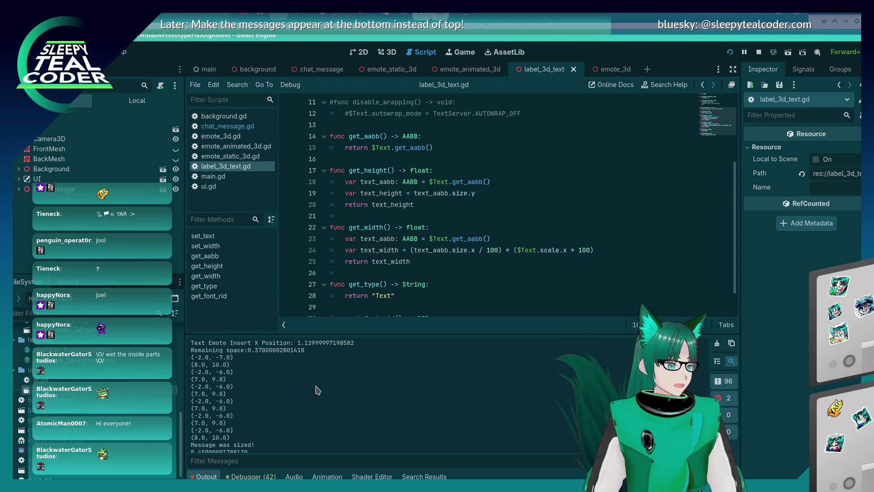
pyautogui.hotkey('alt', 'Tab')
pyautogui.hotkey('alt', 'Tab')
pyautogui.hotkey('alt', 'shift', 'Tab')
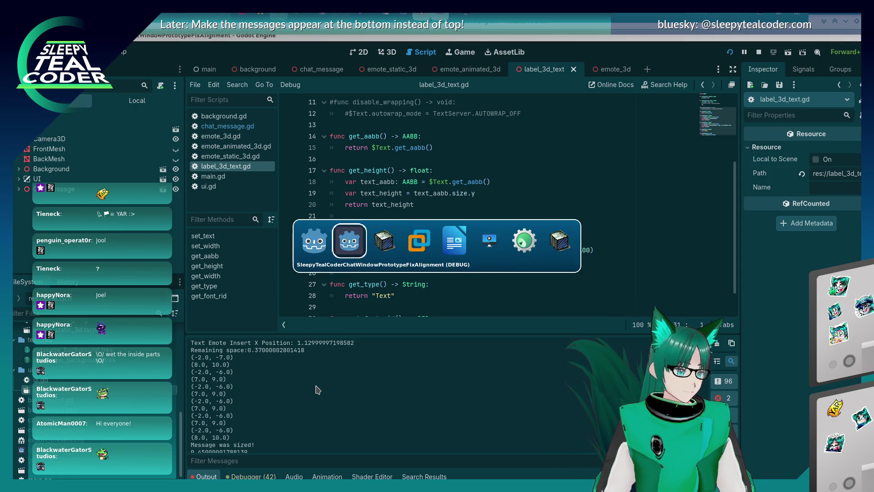
pyautogui.hotkey('alt', 'Tab')
pyautogui.hotkey('alt', 'Tab')
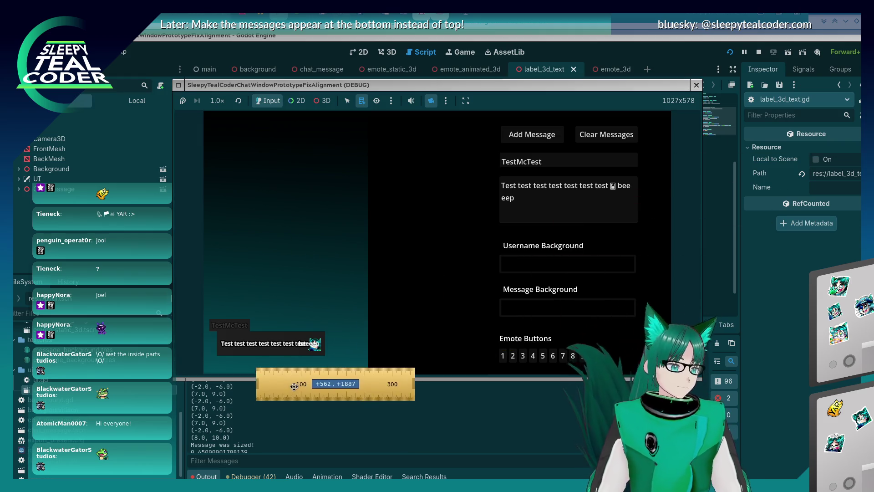
pyautogui.moveTo(336, 367); pyautogui.dragTo(336, 368)
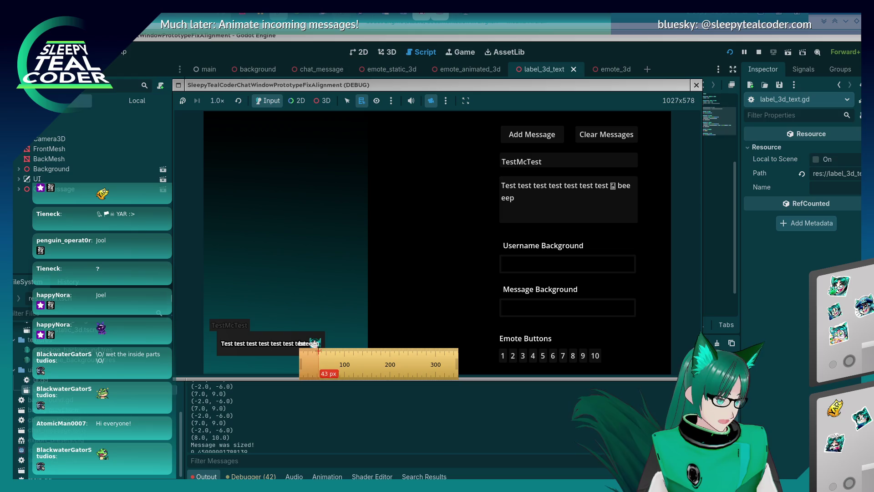
pyautogui.press('F8')
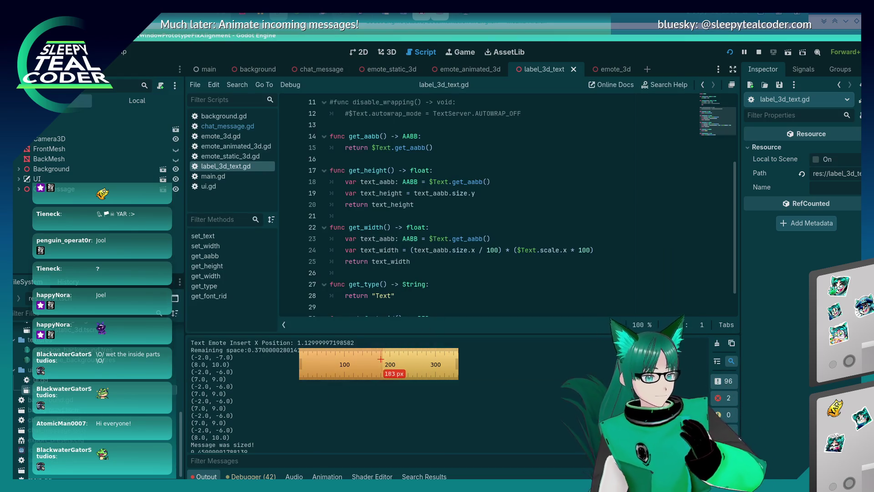
pyautogui.press('Escape')
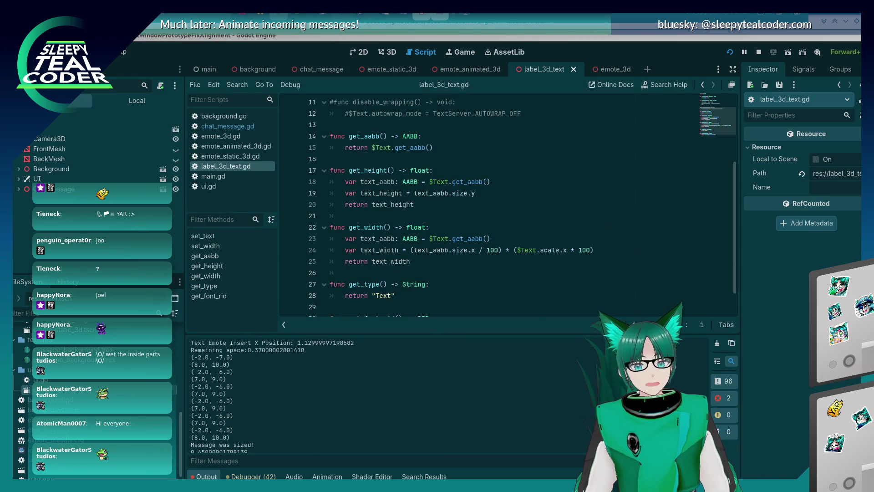
# Open chat_message.gd and inspect glyph_size Vector2i(5, 5) on line 365, plus the unicode_at docs
pyautogui.click(486, 250)
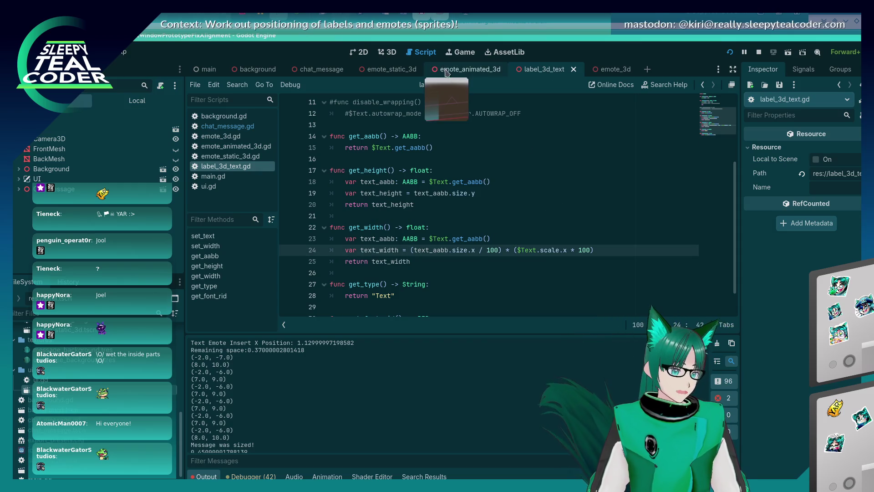
pyautogui.click(226, 126)
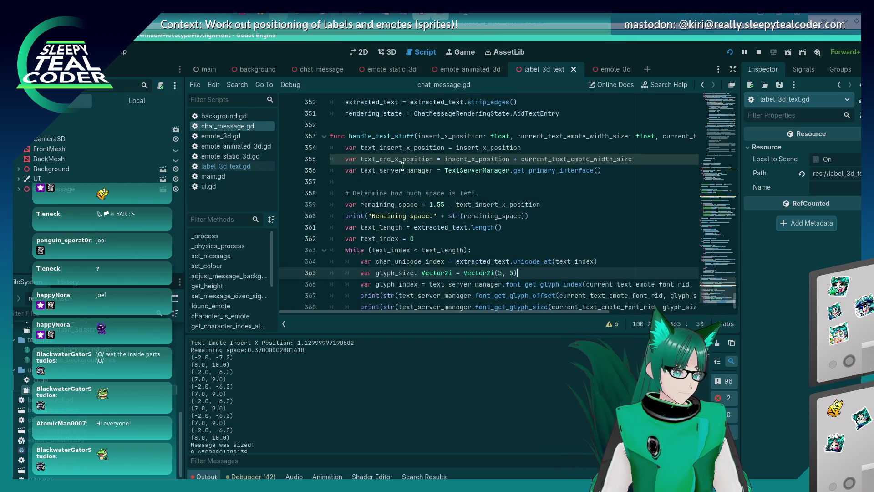
pyautogui.click(500, 273)
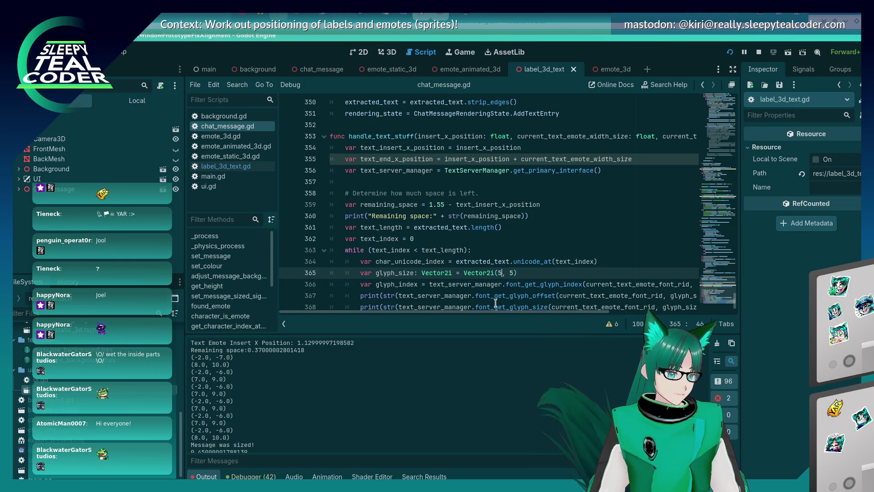
pyautogui.moveTo(532, 295)
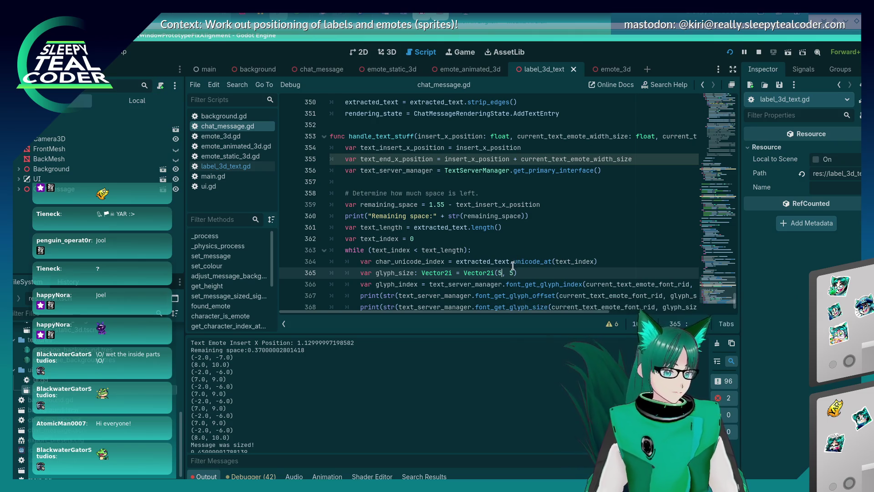
pyautogui.click(513, 272)
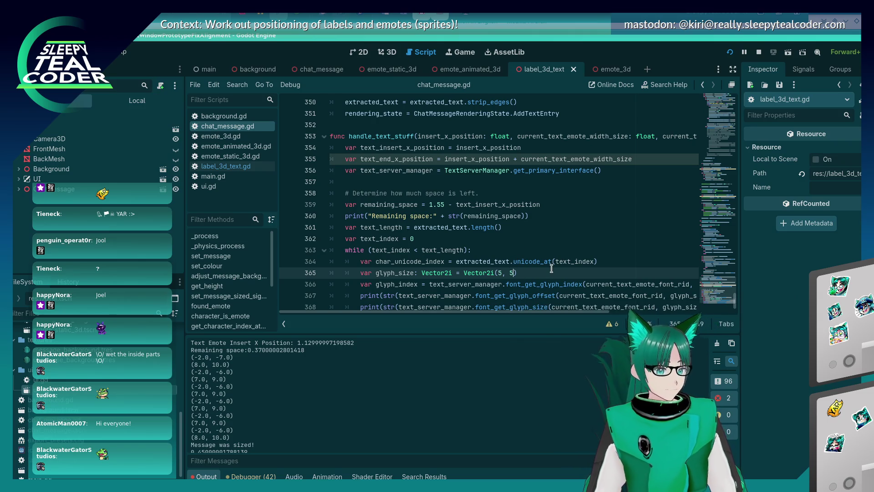
pyautogui.click(495, 272)
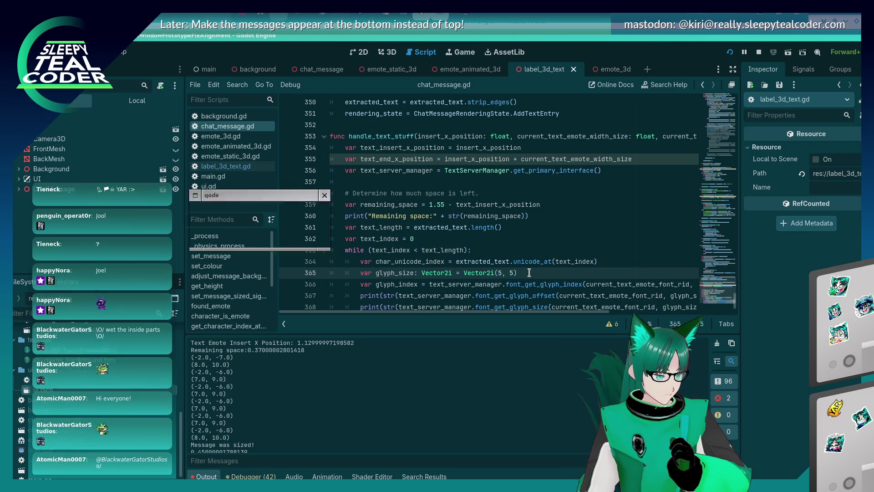
pyautogui.moveTo(530, 257)
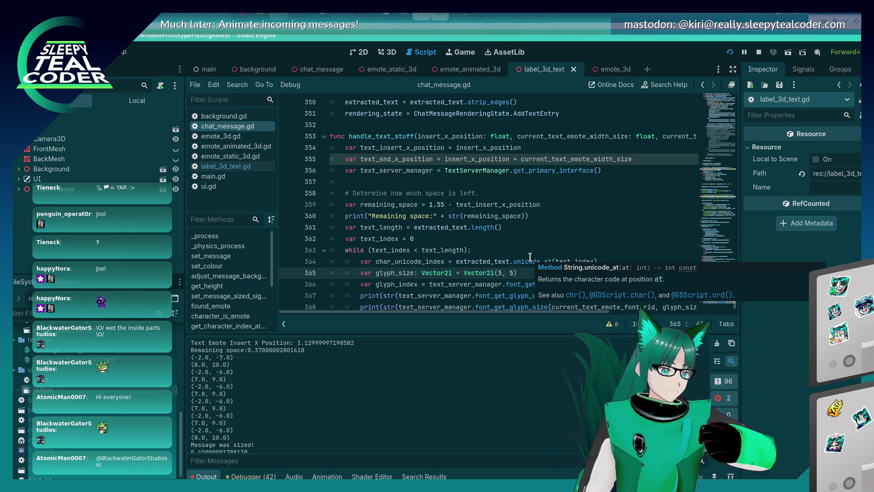
# In Firefox, search Google for 'get glyph size, using size for label' instead of 'accurate'
pyautogui.hotkey('alt', 'Tab')
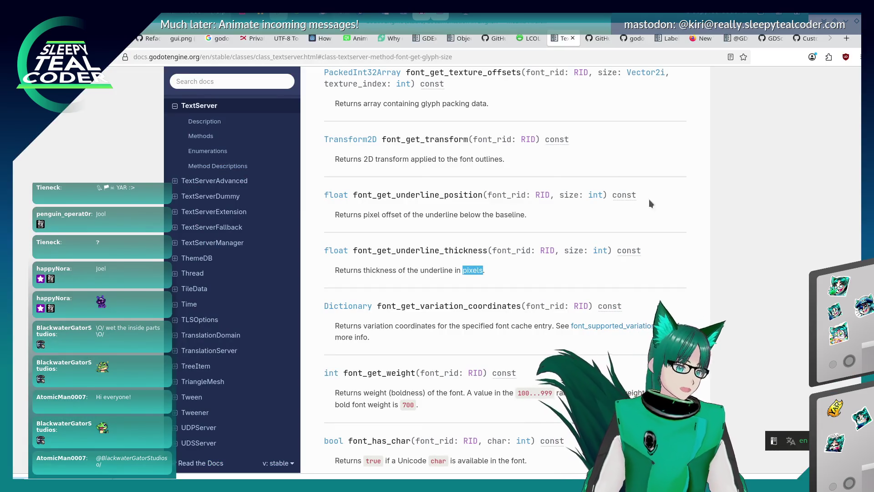
pyautogui.click(455, 61)
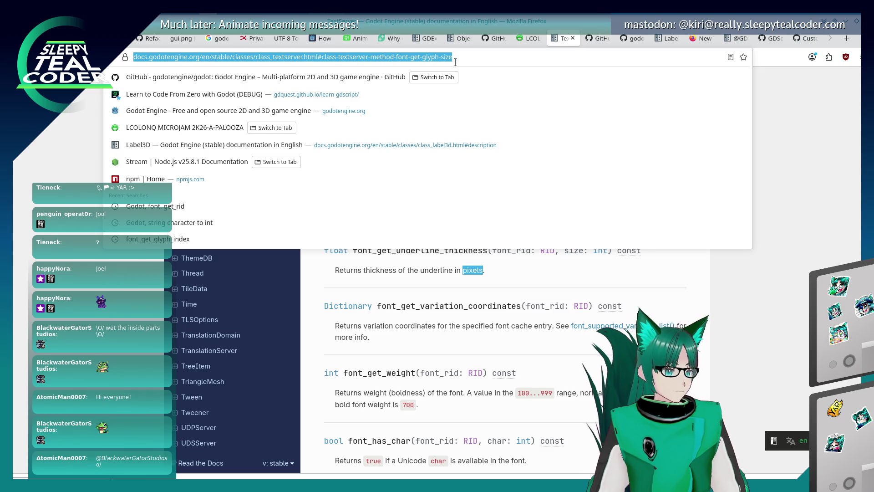
pyautogui.click(662, 297)
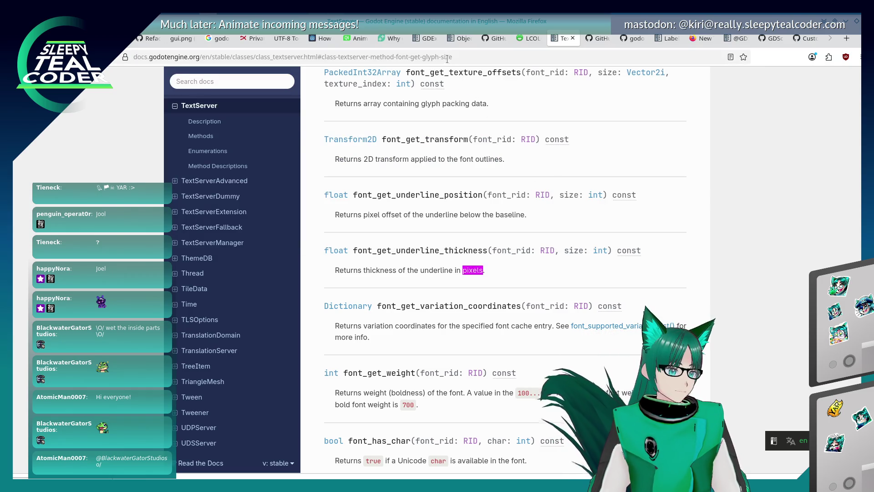
pyautogui.click(448, 58)
pyautogui.write('get ')
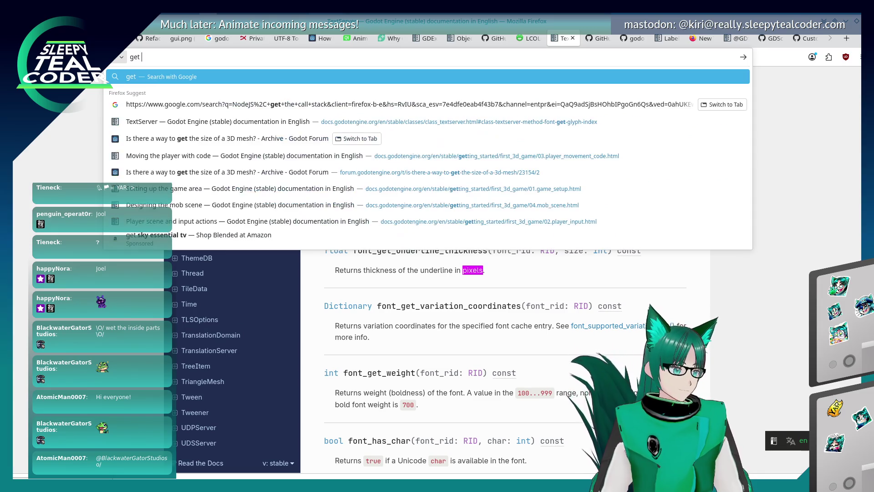
pyautogui.write('glyph size, ')
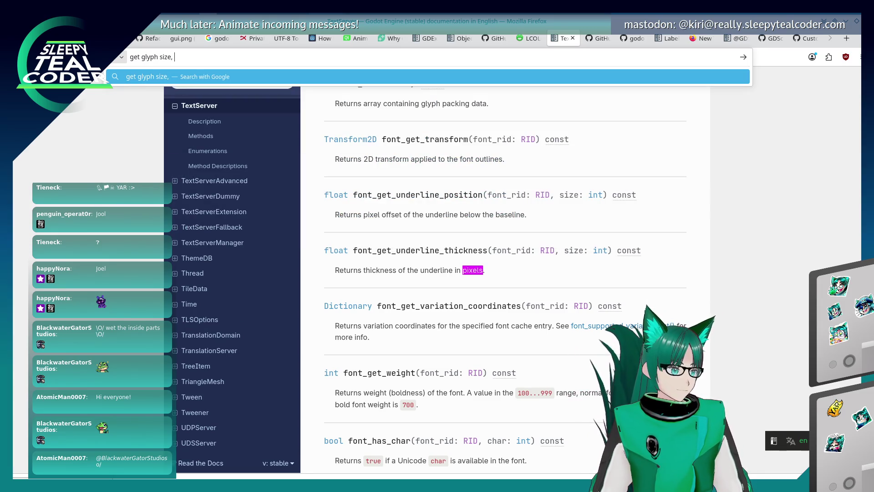
pyautogui.write('accurate')
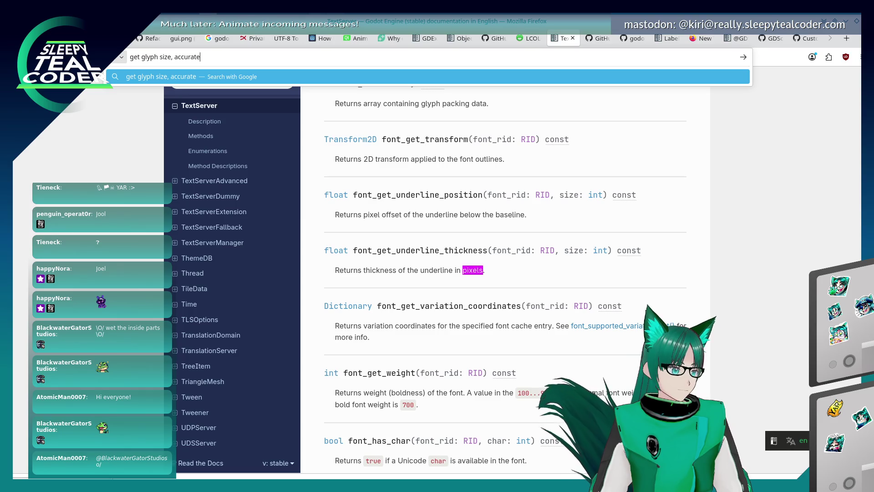
pyautogui.press('BackSpace')
pyautogui.press('BackSpace')
pyautogui.press('BackSpace')
pyautogui.press('BackSpace')
pyautogui.press('BackSpace')
pyautogui.press('BackSpace')
pyautogui.press('BackSpace')
pyautogui.press('BackSpace')
pyautogui.write('using si')
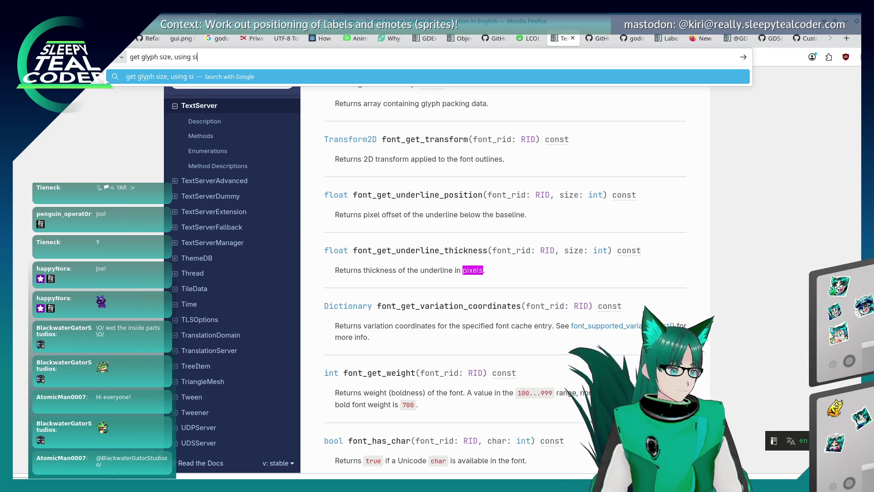
pyautogui.write('ze for label')
pyautogui.press('Return')
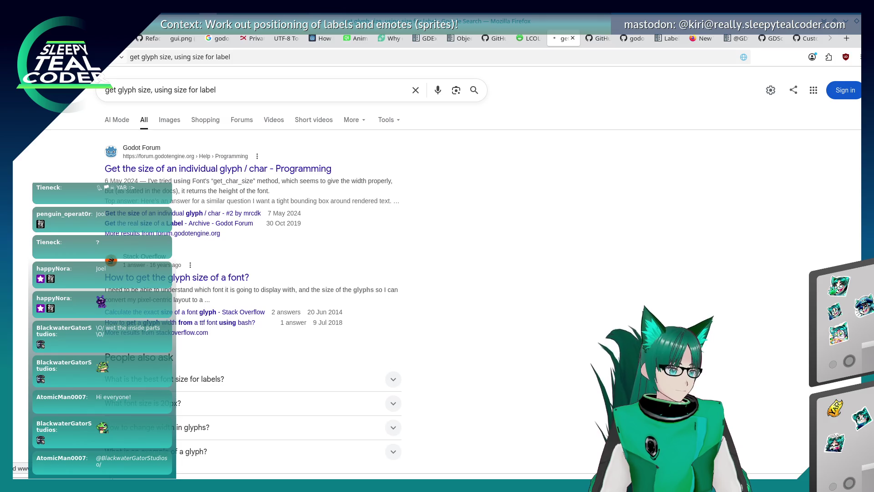
pyautogui.click(314, 170)
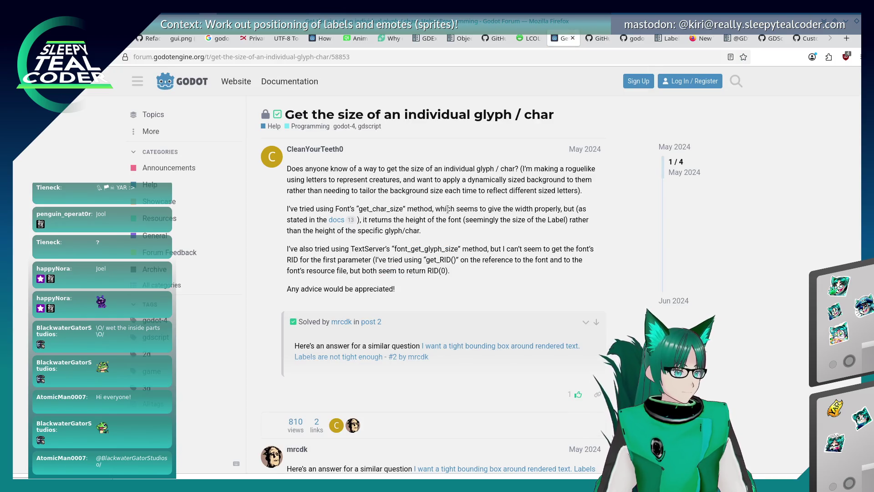
pyautogui.scroll(-3, 389, 221)
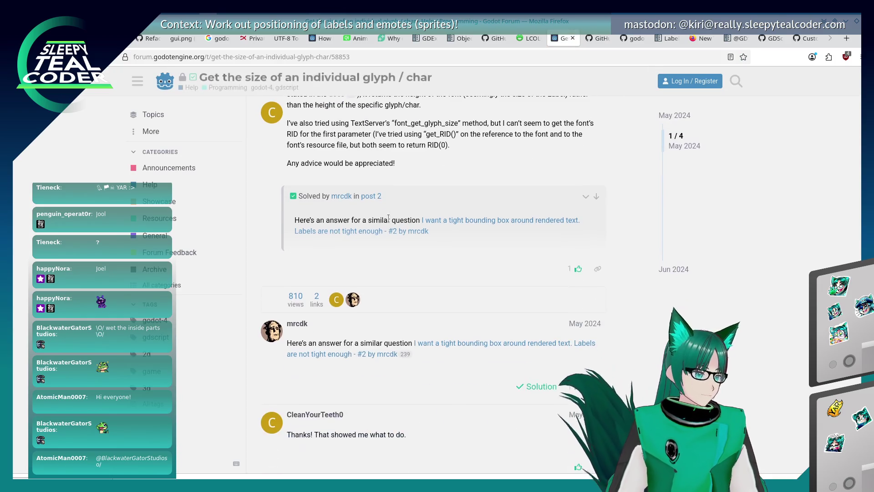
pyautogui.scroll(-1, 389, 222)
pyautogui.scroll(-4, 388, 222)
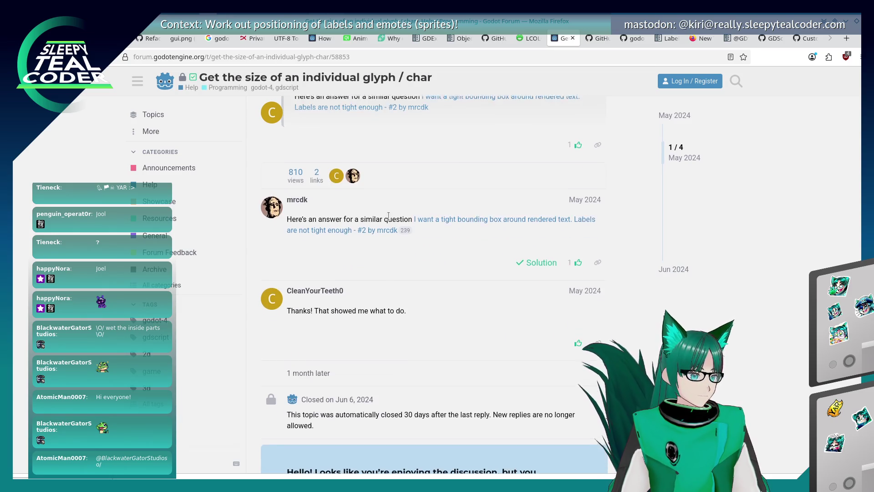
pyautogui.scroll(8, 389, 218)
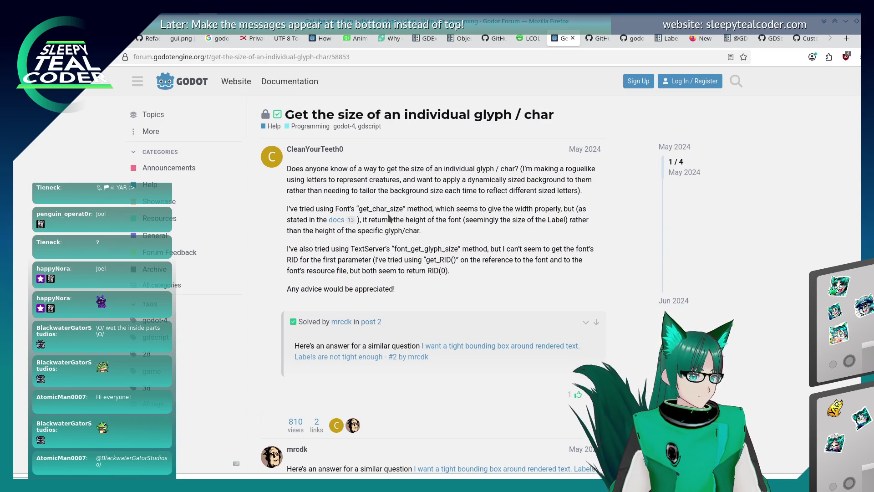
pyautogui.scroll(-8, 338, 264)
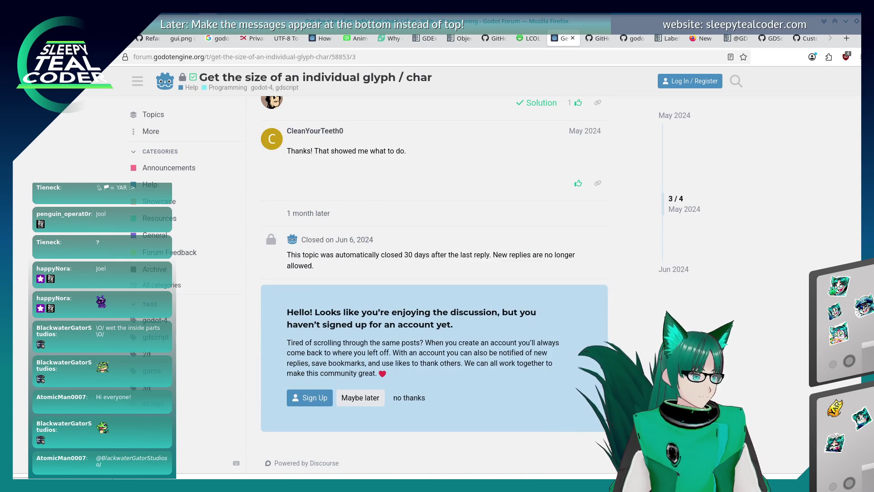
pyautogui.hotkey('alt', 'Left')
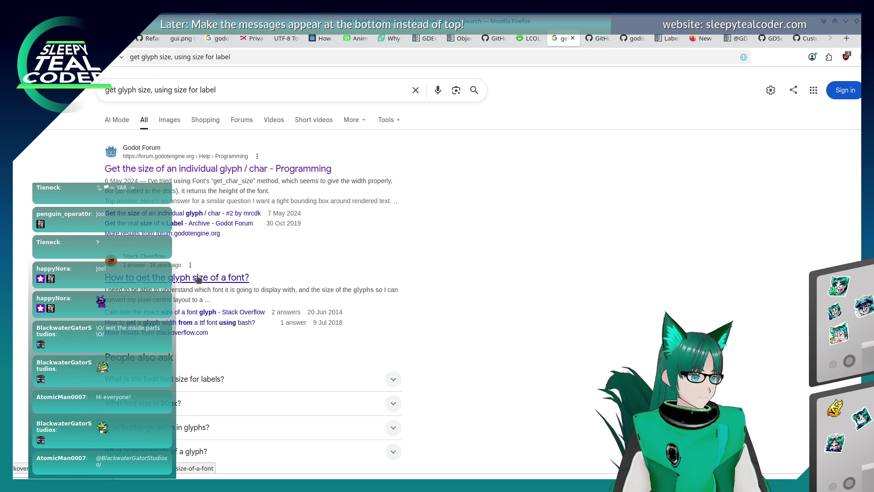
pyautogui.click(199, 278)
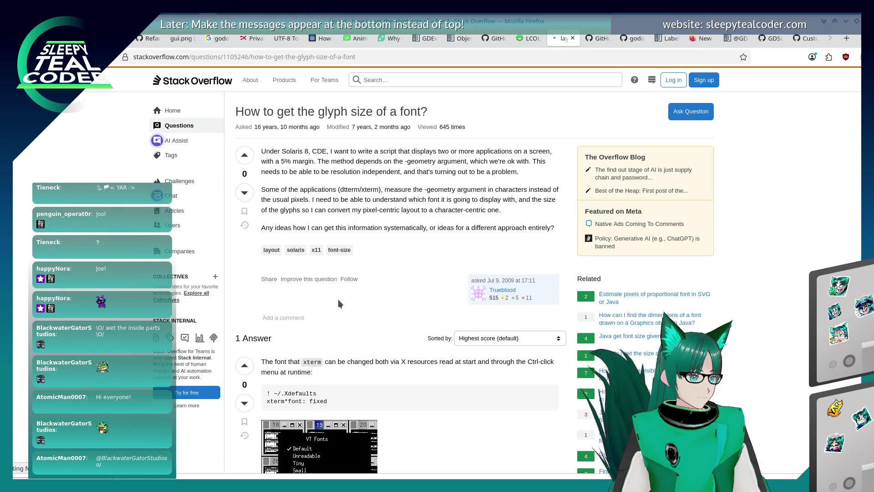
pyautogui.hotkey('alt', 'Left')
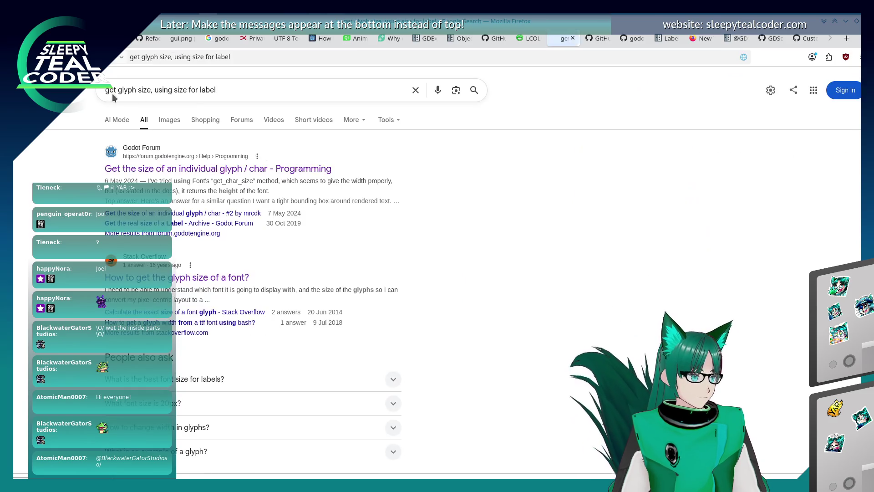
pyautogui.click(251, 96)
pyautogui.write('godot')
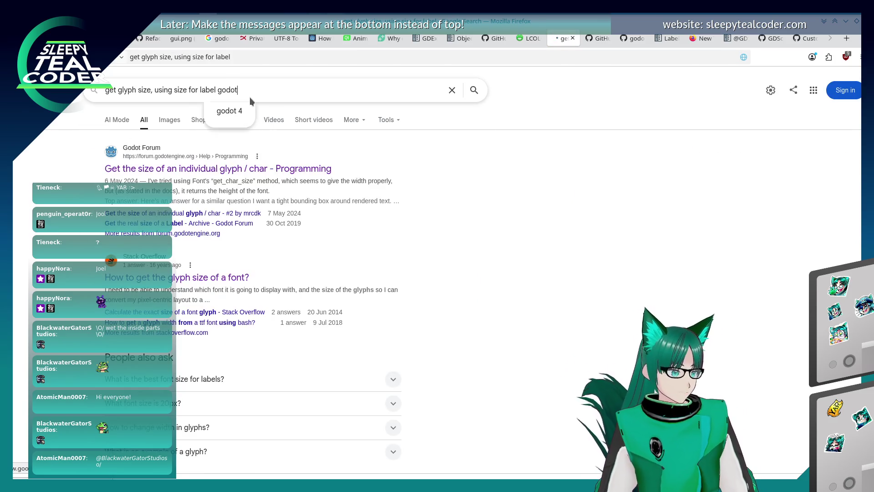
# Search 'get glyph size, using size for label godot' and scroll through the results
pyautogui.press('Return')
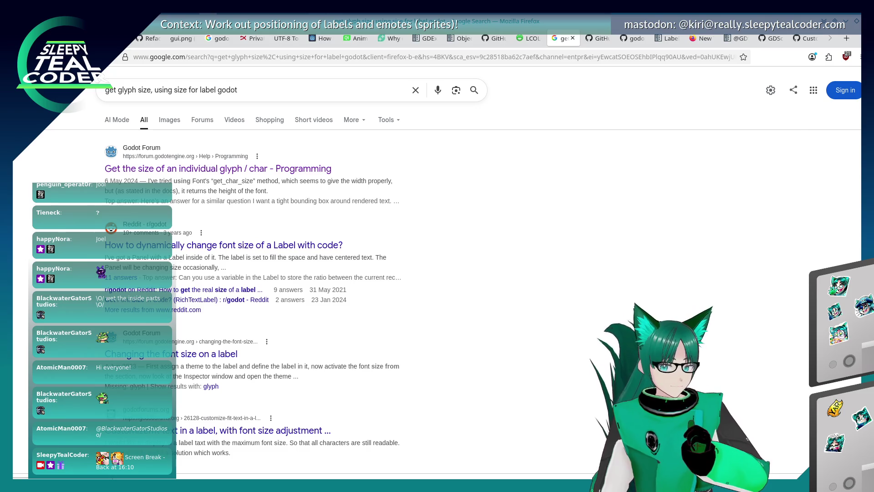
pyautogui.scroll(-2, 322, 278)
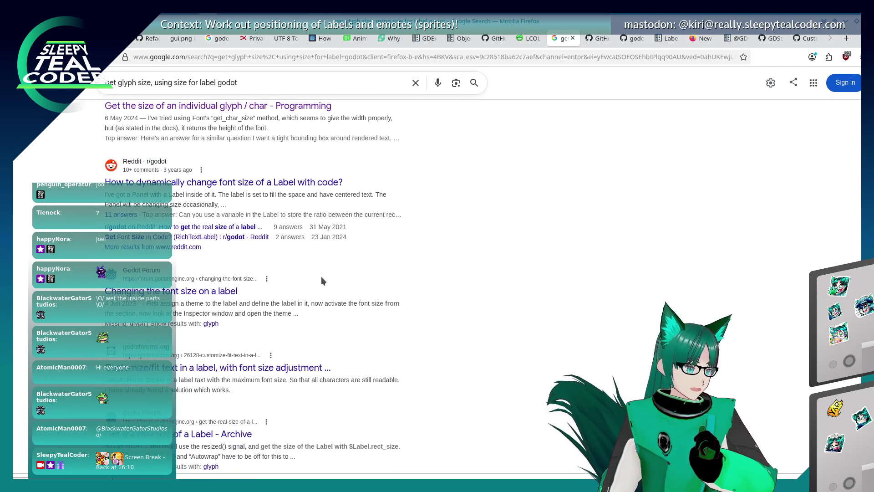
pyautogui.scroll(-4, 321, 275)
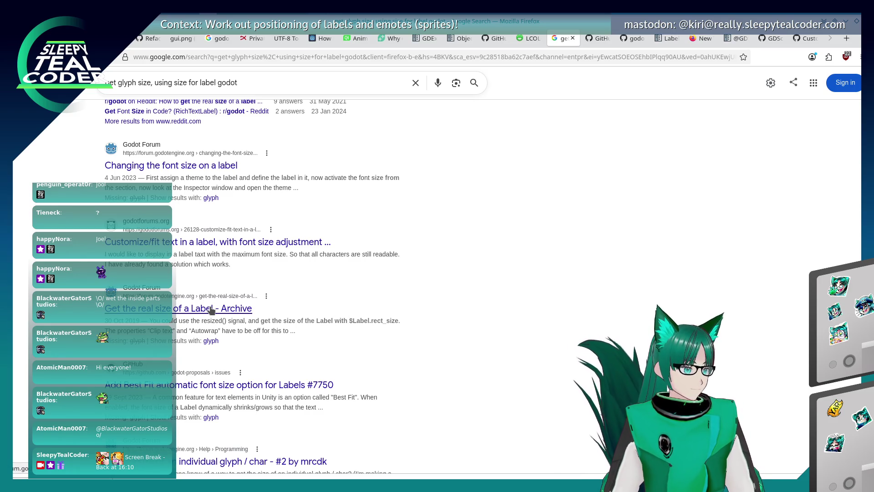
pyautogui.scroll(-2, 332, 321)
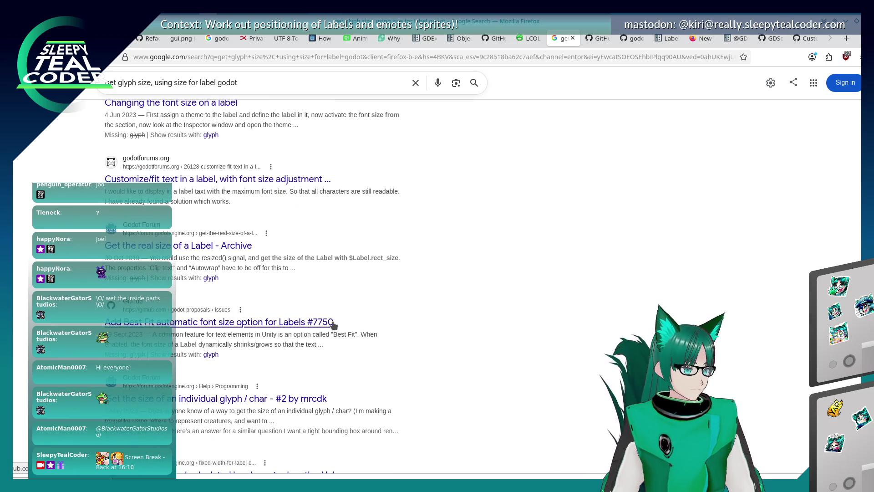
pyautogui.scroll(6, 332, 321)
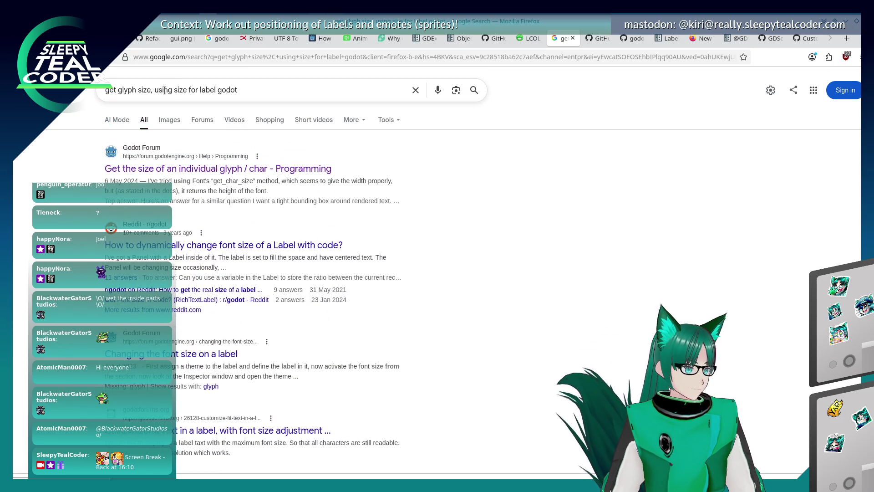
# Refine the search to 'get glyph size, using font size from label godot'
pyautogui.click(174, 91)
pyautogui.write('font')
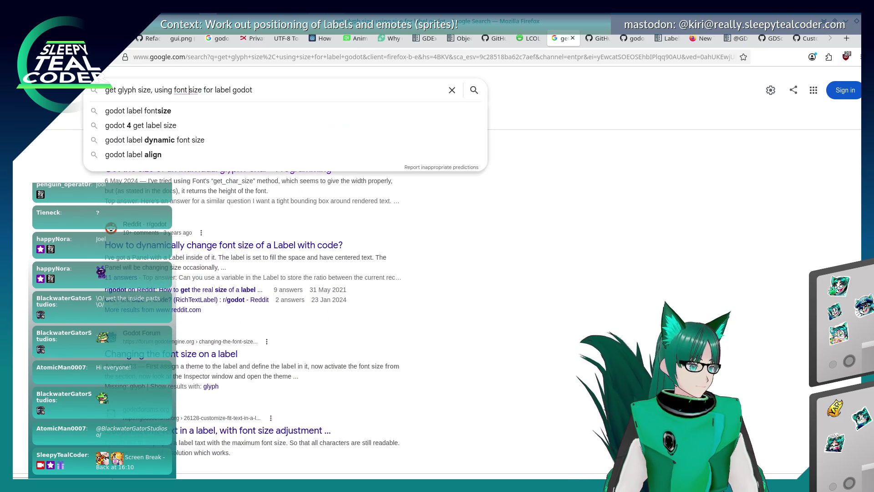
pyautogui.press('Return')
pyautogui.click(205, 90)
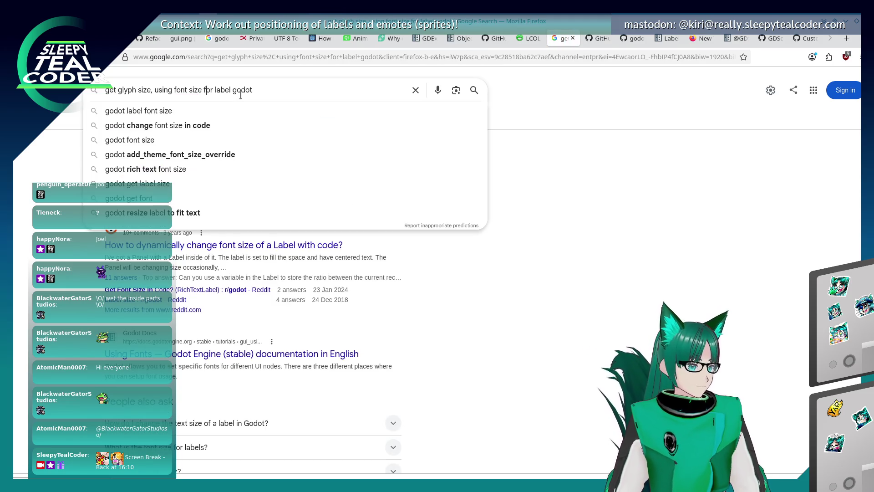
pyautogui.press('Delete')
pyautogui.press('Delete')
pyautogui.write('rom')
pyautogui.press('Return')
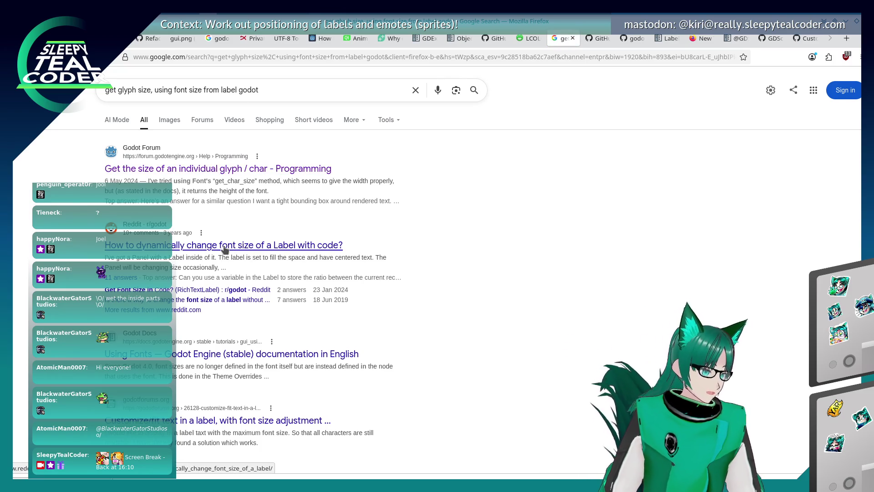
# Skim the results, scroll back to the top, and switch to VS Code
pyautogui.scroll(-3, 246, 237)
pyautogui.scroll(-6, 274, 211)
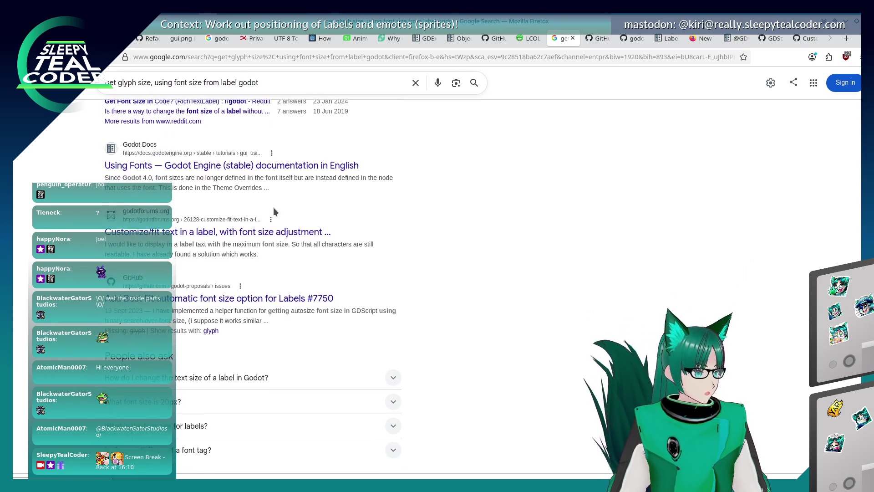
pyautogui.scroll(-3, 273, 212)
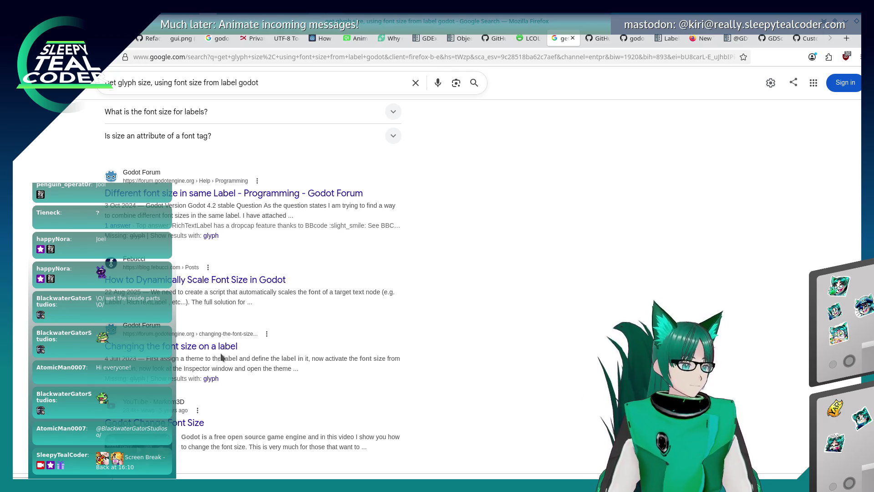
pyautogui.scroll(-5, 236, 316)
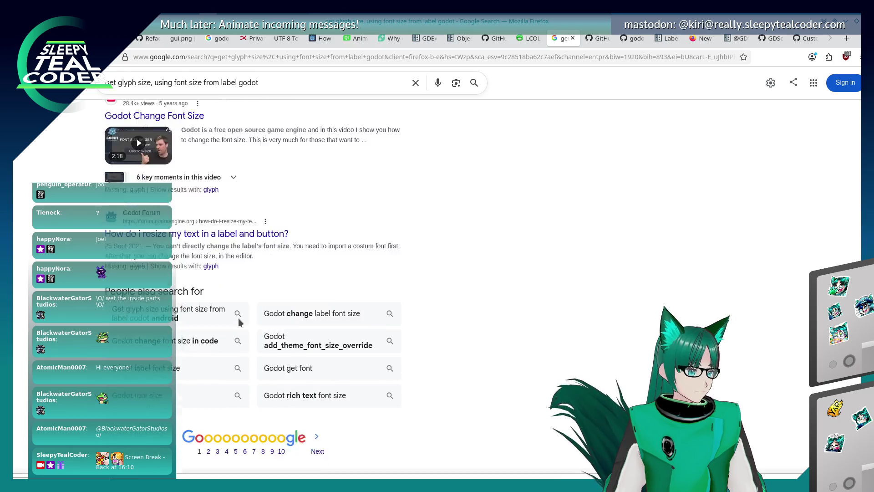
pyautogui.scroll(6, 238, 317)
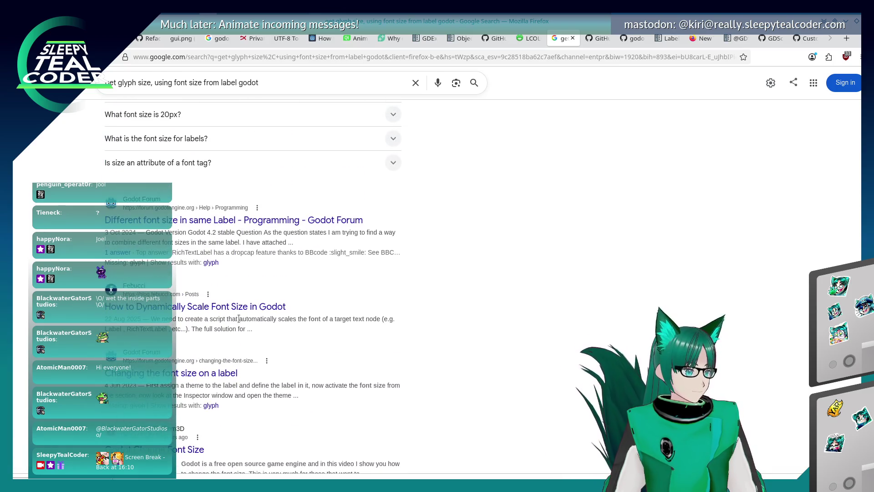
pyautogui.scroll(5, 238, 318)
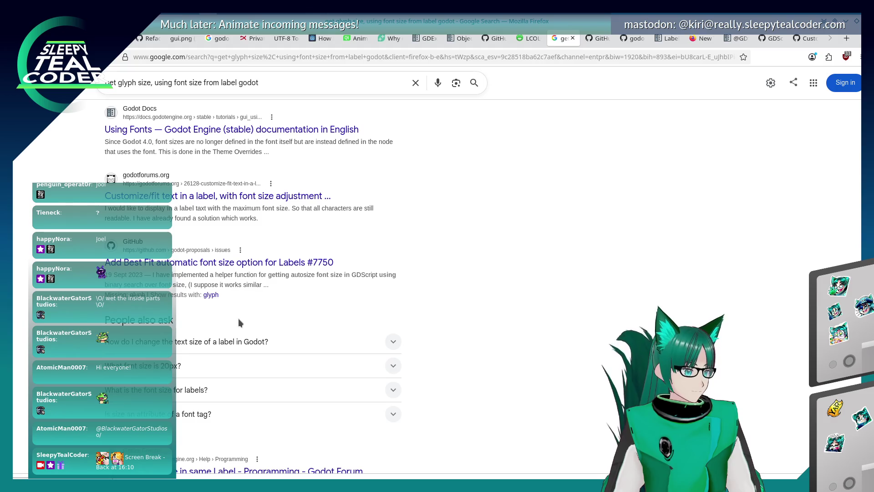
pyautogui.scroll(4, 239, 318)
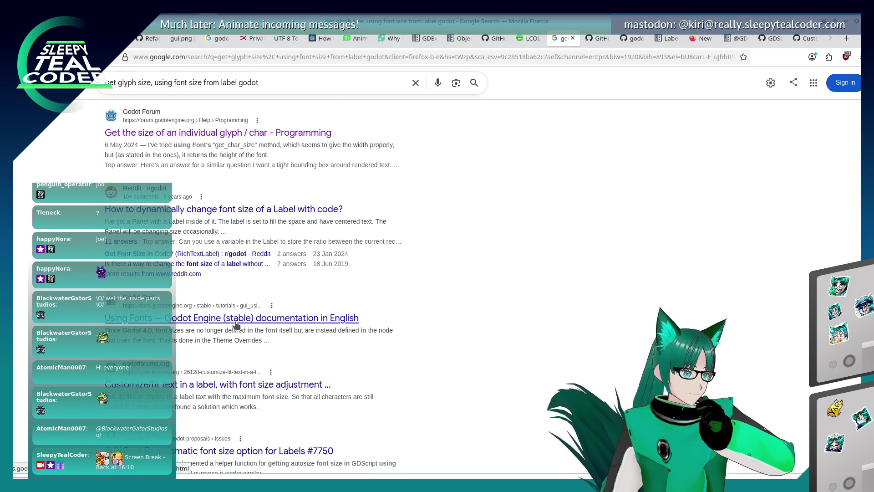
pyautogui.scroll(1, 236, 325)
pyautogui.hotkey('alt', 'Tab')
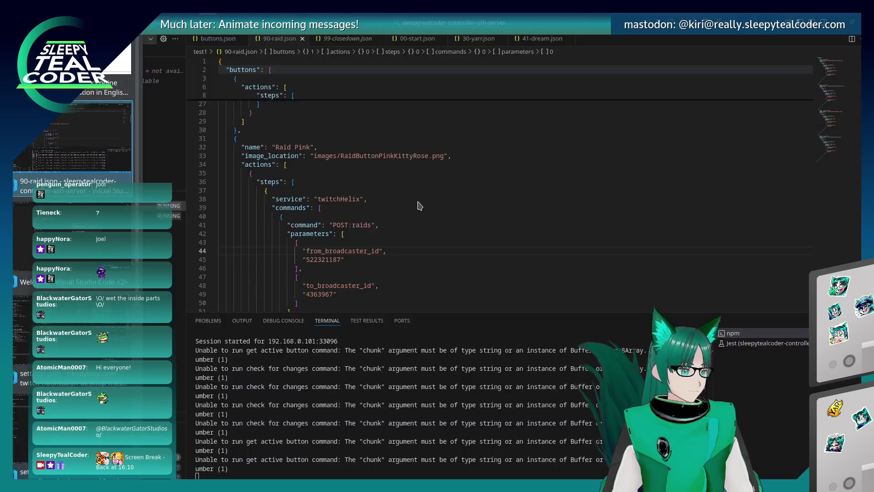
# Change line 365's glyph_size in chat_message.gd from Vector2i(5, 5) to Vector2i(4, 4)
pyautogui.hotkey('alt', 'Tab')
pyautogui.hotkey('alt', 'Tab')
pyautogui.hotkey('alt', 'Tab')
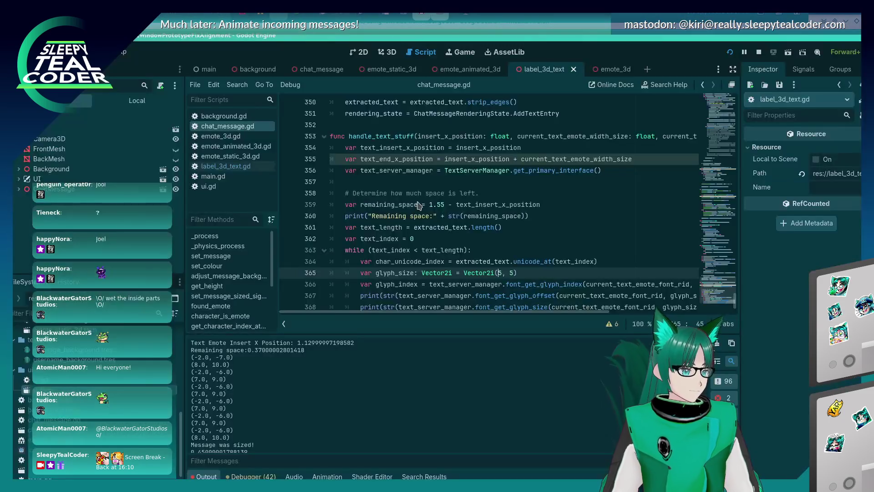
pyautogui.scroll(-1, 437, 209)
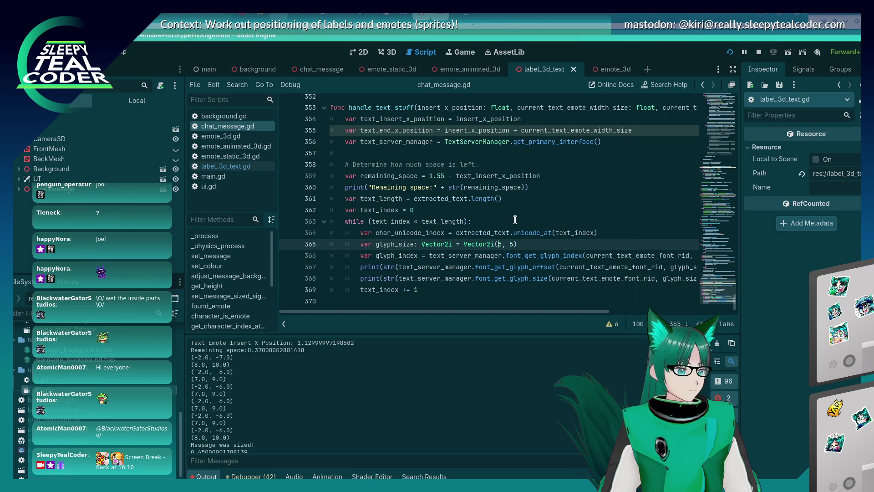
pyautogui.press('Delete')
pyautogui.press('Delete')
pyautogui.press('Delete')
pyautogui.write('4,')
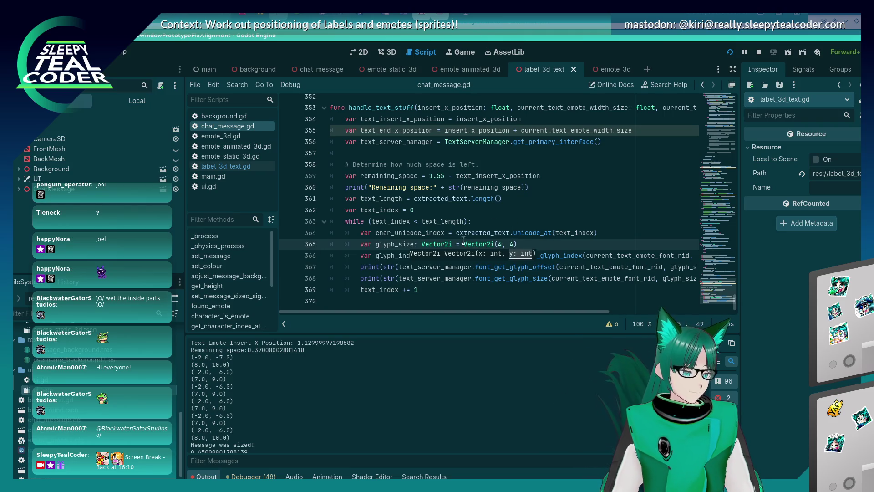
pyautogui.click(408, 241)
pyautogui.hotkey('alt', 'Tab')
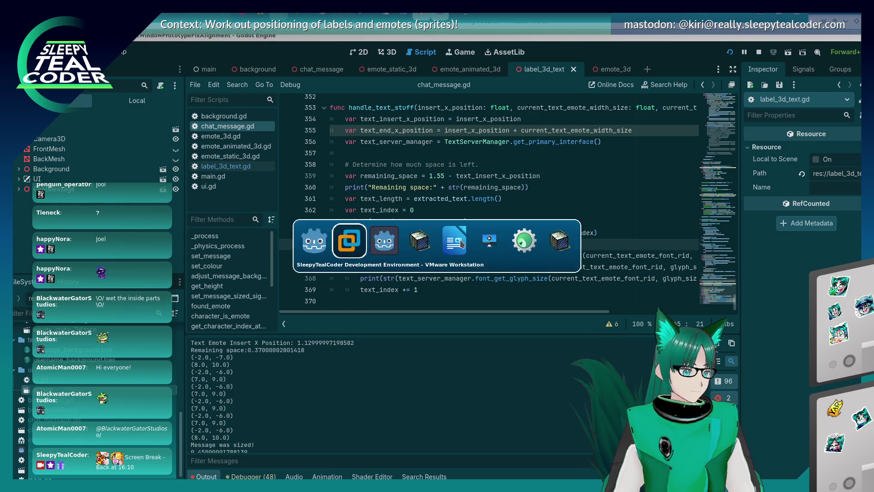
# Remove the line 31 breakpoint in label_3d_text.gd and resume the paused game
pyautogui.click(547, 141)
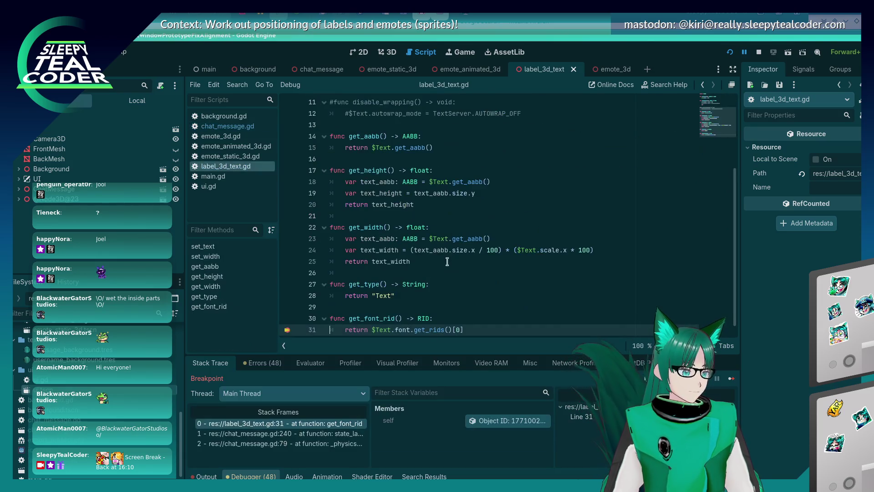
pyautogui.click(287, 330)
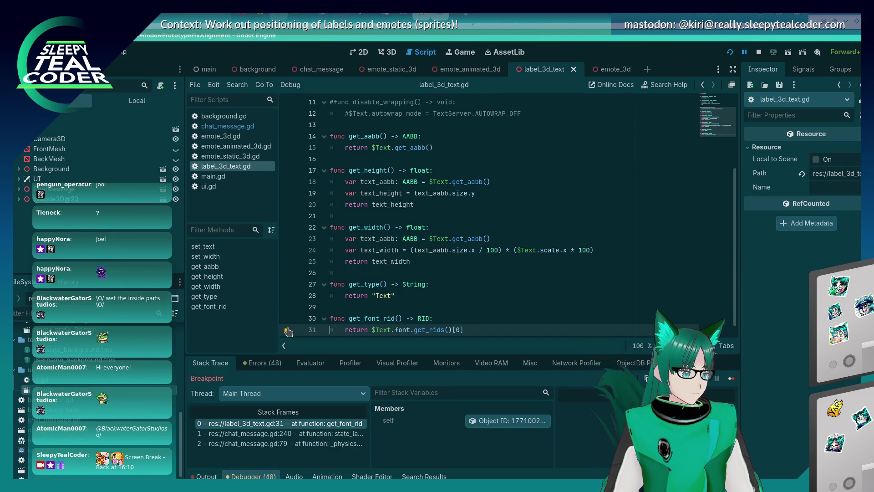
pyautogui.click(728, 379)
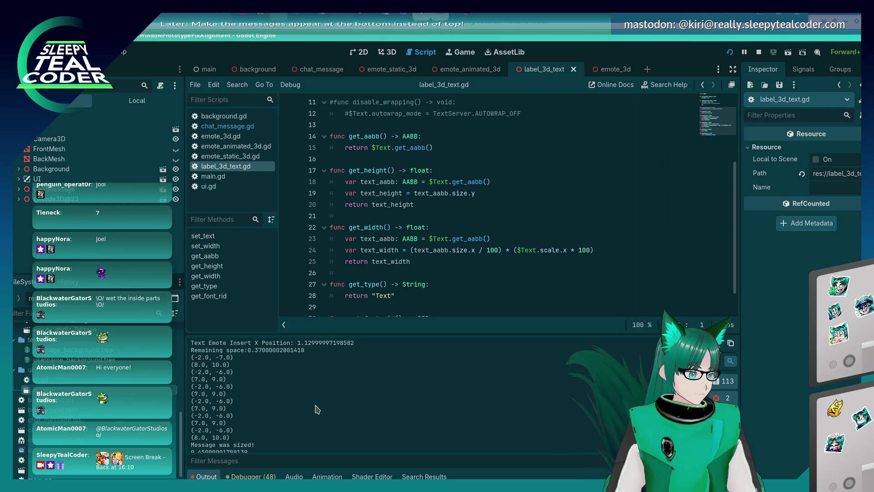
pyautogui.hotkey('alt', 'Tab')
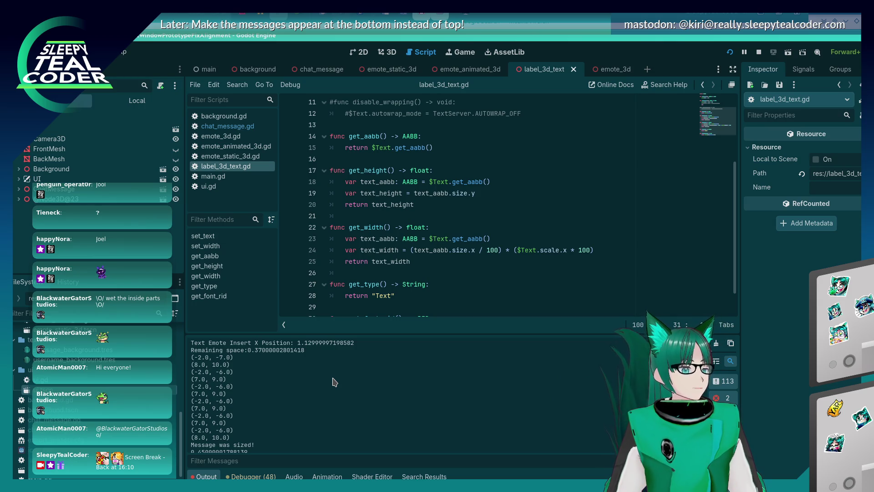
pyautogui.hotkey('alt', 'Tab')
pyautogui.hotkey('alt', 'Tab')
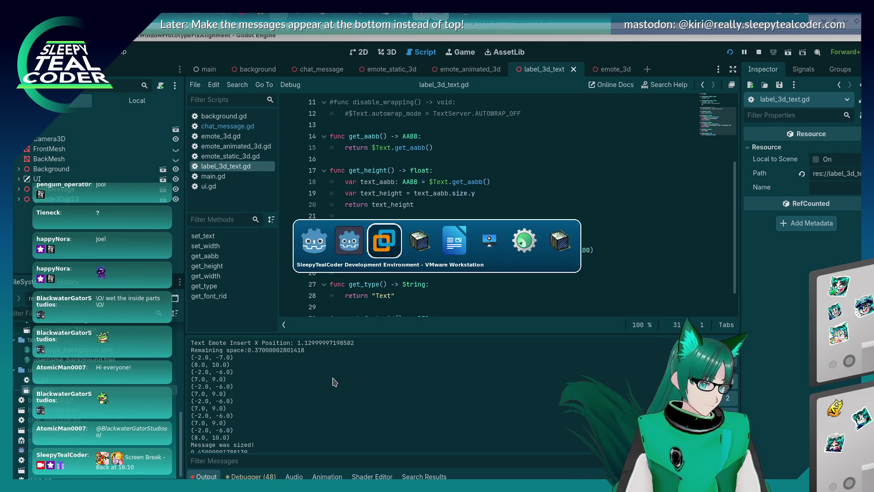
pyautogui.hotkey('alt', 'Tab')
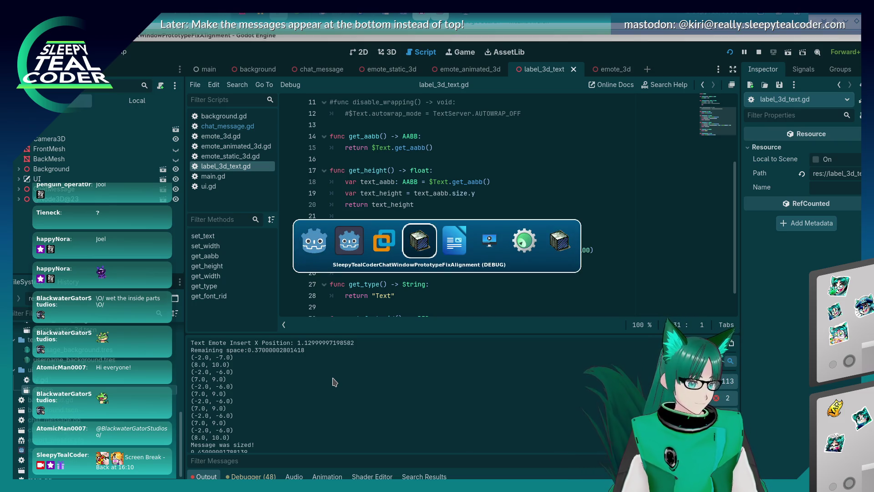
# Measure the message's emote in the game window with the screen ruler
pyautogui.hotkey('shift', 'alt', 'Tab')
pyautogui.hotkey('shift', 'alt', 'Tab')
pyautogui.hotkey('shift', 'alt', 'Tab')
pyautogui.hotkey('alt', 'Tab')
pyautogui.hotkey('alt', 'Tab')
pyautogui.hotkey('alt', 'Tab')
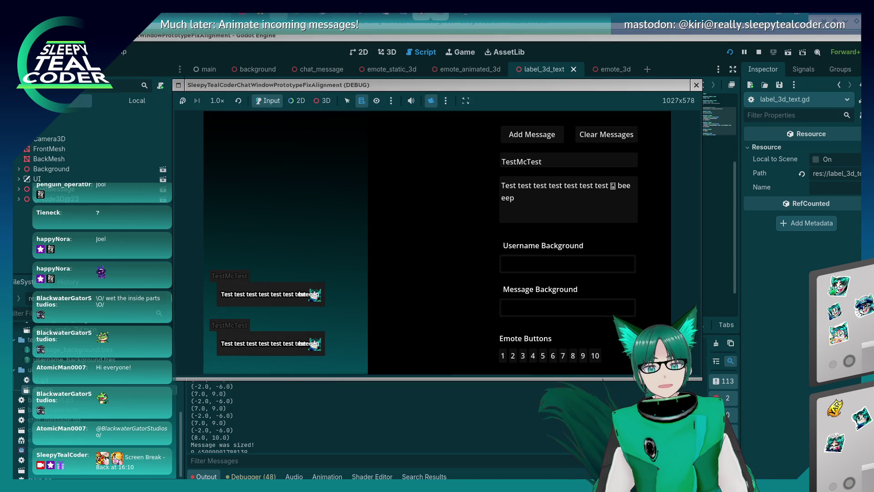
pyautogui.moveTo(405, 376); pyautogui.dragTo(357, 314)
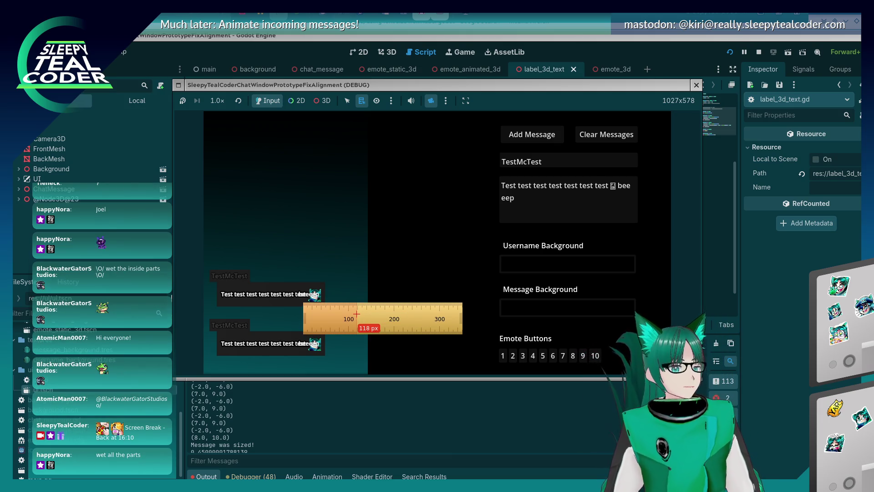
pyautogui.moveTo(356, 314); pyautogui.dragTo(351, 310)
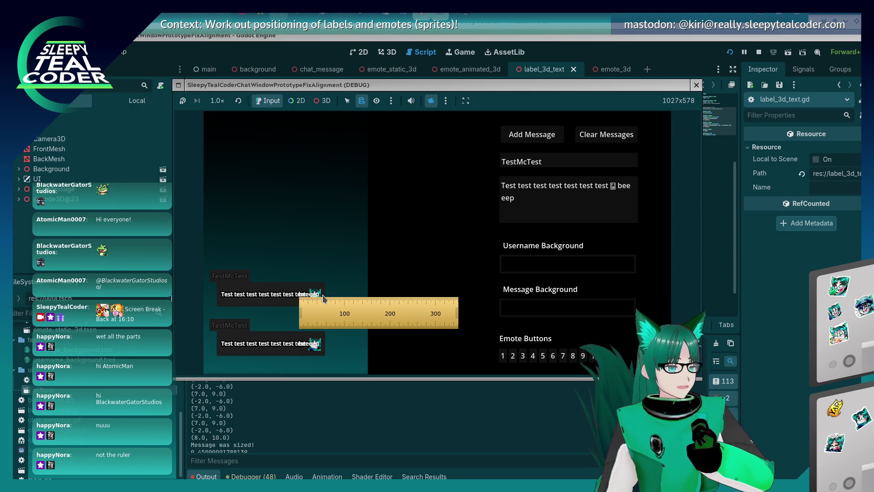
# Add an extra 'e' to the message text, post it, then stop the game
pyautogui.click(549, 208)
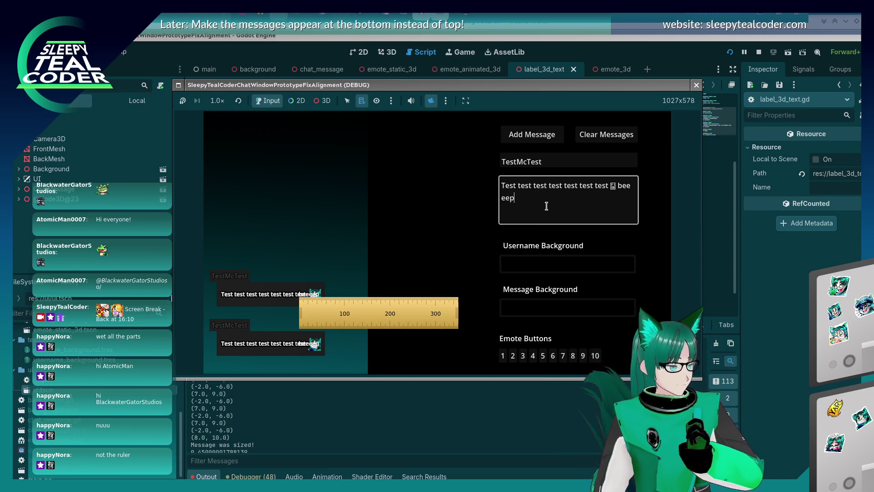
pyautogui.press('Right')
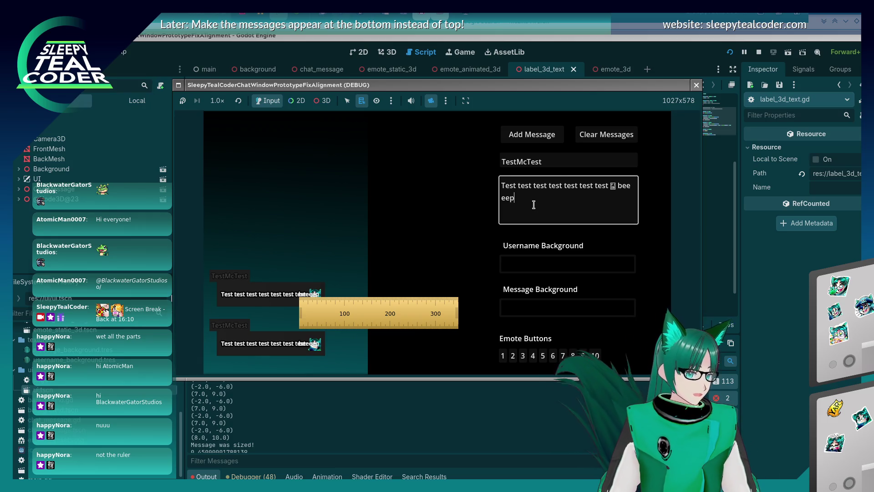
pyautogui.click(510, 198)
pyautogui.write('e')
pyautogui.click(514, 132)
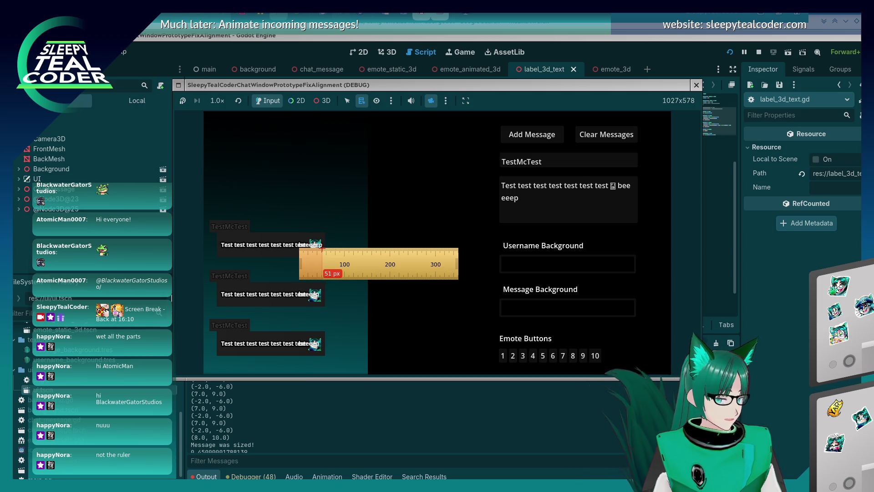
pyautogui.press('F8')
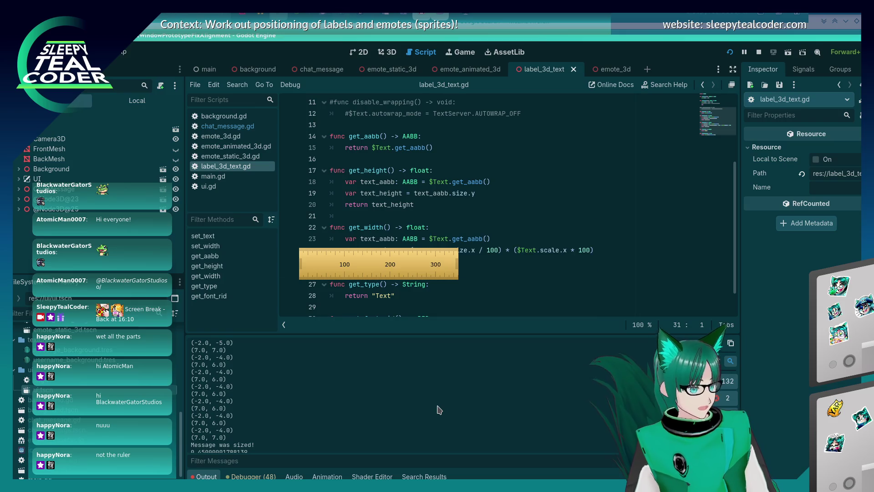
# Stop the game, dismiss the ruler overlay, and reopen chat_message.gd
pyautogui.hotkey('alt', 'Tab')
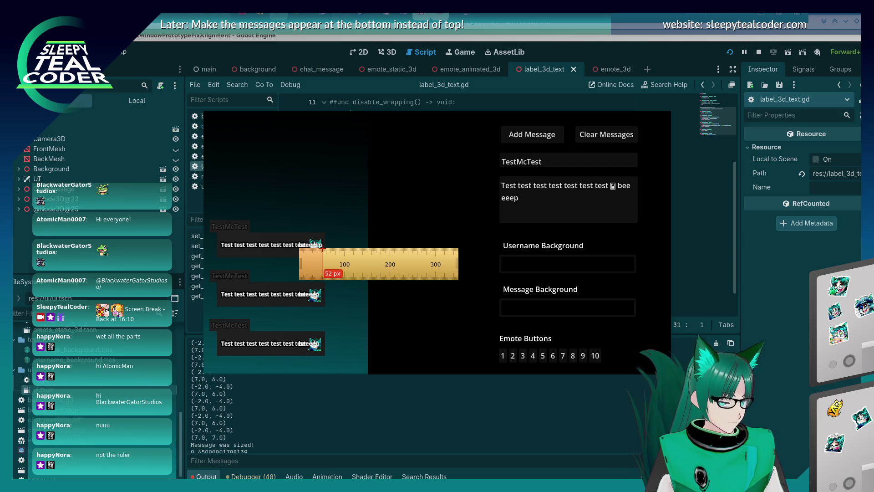
pyautogui.press('F8')
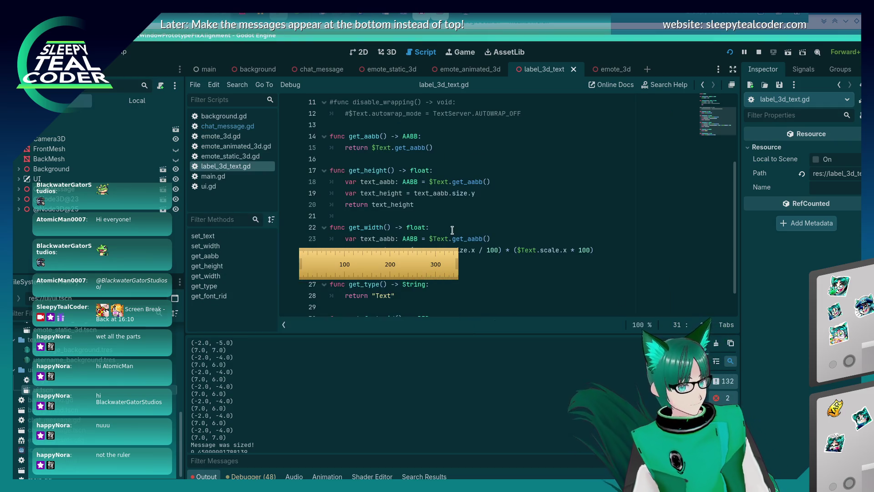
pyautogui.press('Escape')
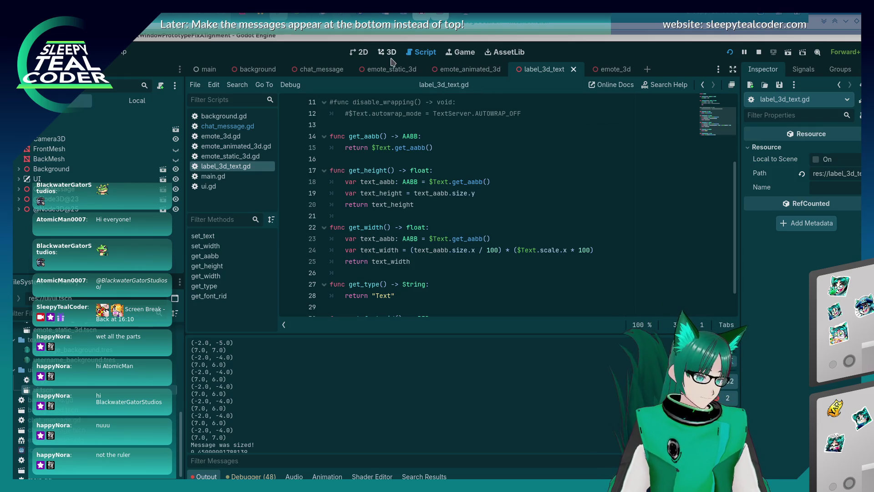
pyautogui.click(218, 129)
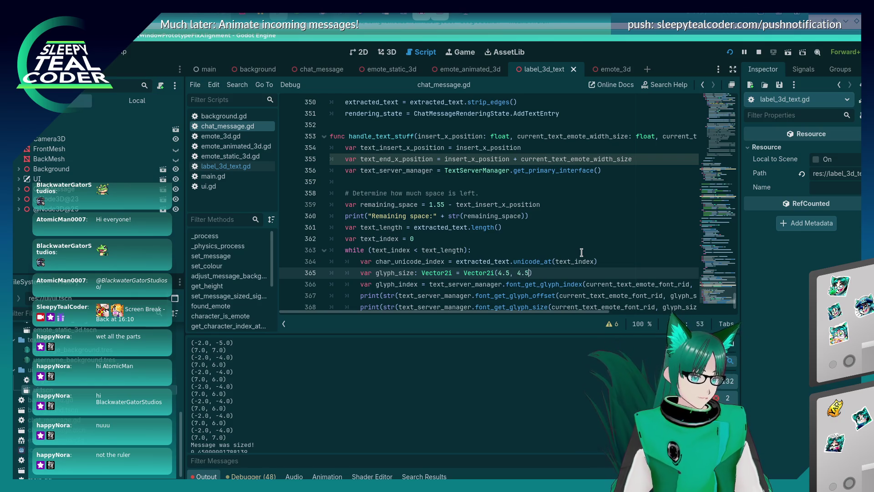
# Retype line 365's glyph_size arguments as (5, 0) and save chat_message.gd
pyautogui.hotkey('ctrl', 's')
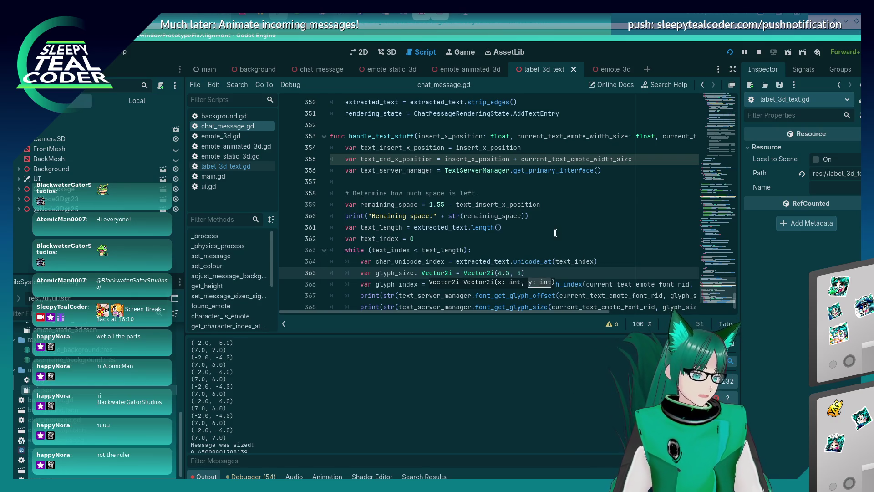
pyautogui.write('5')
pyautogui.press('BackSpace')
pyautogui.press('BackSpace')
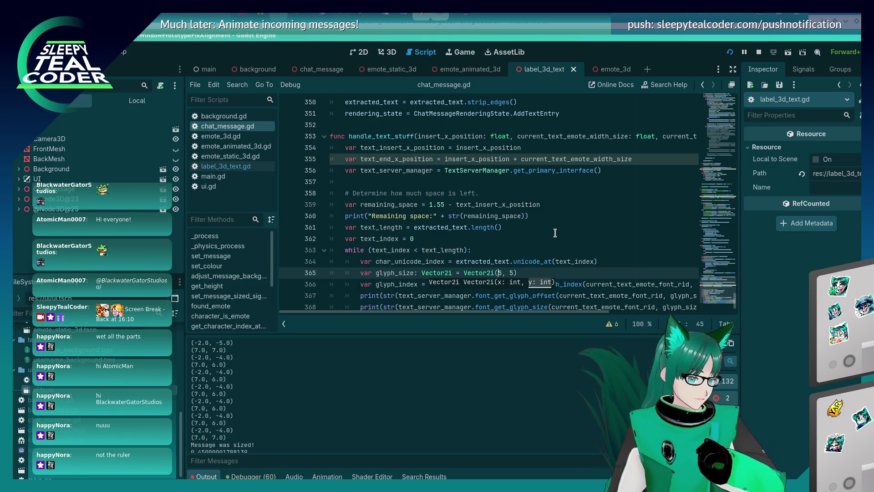
pyautogui.scroll(-1, 499, 259)
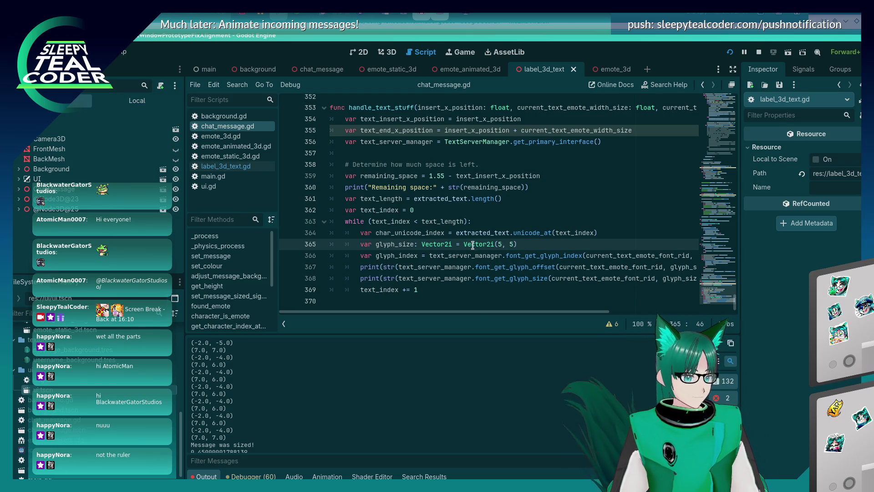
pyautogui.moveTo(473, 244)
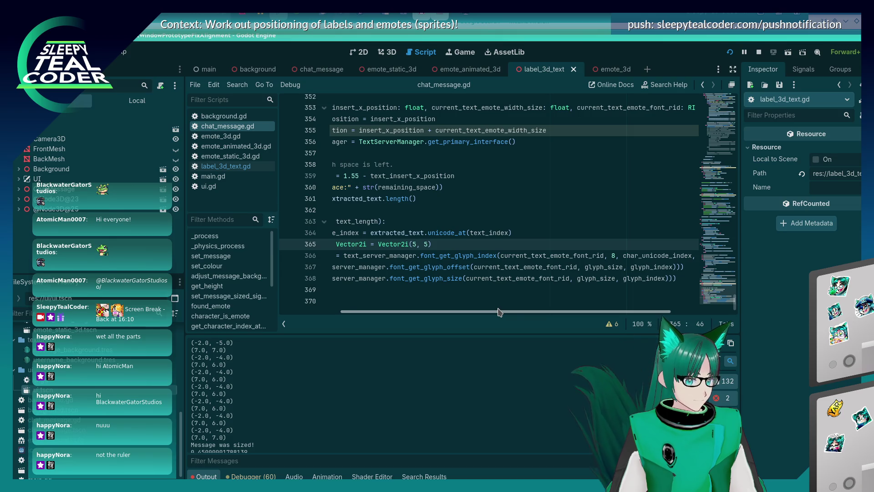
pyautogui.hscroll(-2, 499, 312)
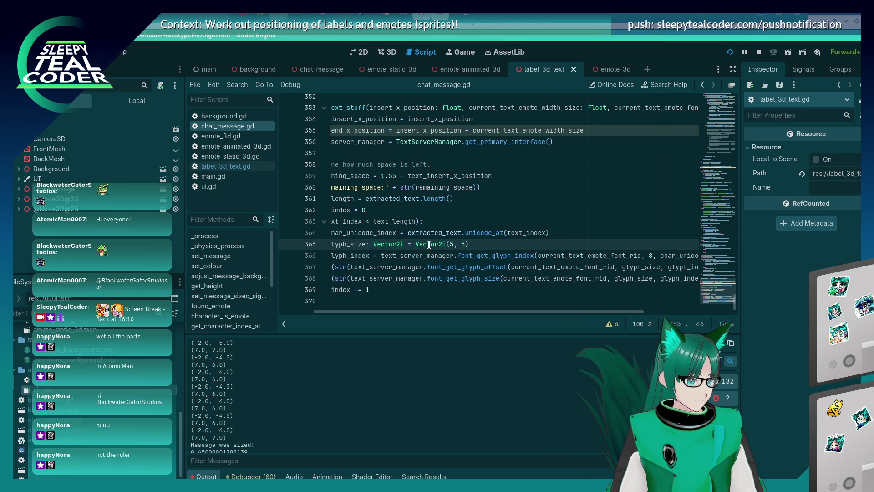
pyautogui.moveTo(429, 245)
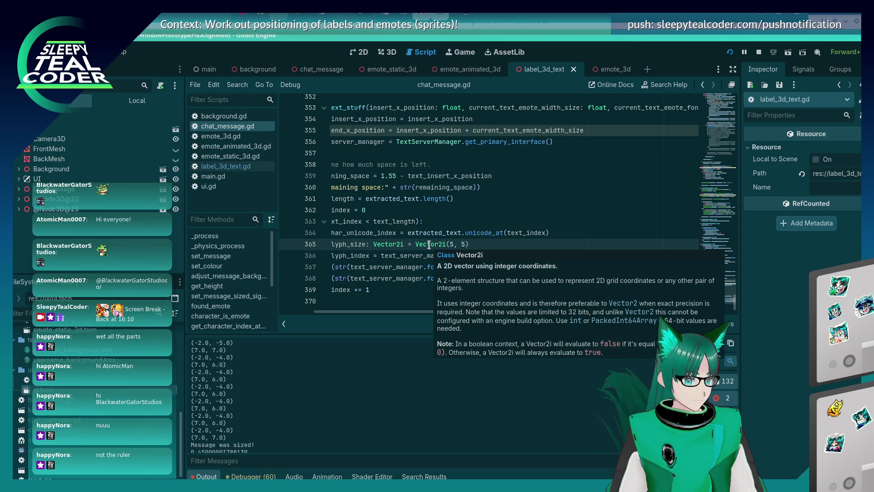
pyautogui.moveTo(468, 245); pyautogui.dragTo(453, 245)
pyautogui.press('BackSpace')
pyautogui.press('BackSpace')
pyautogui.press('BackSpace')
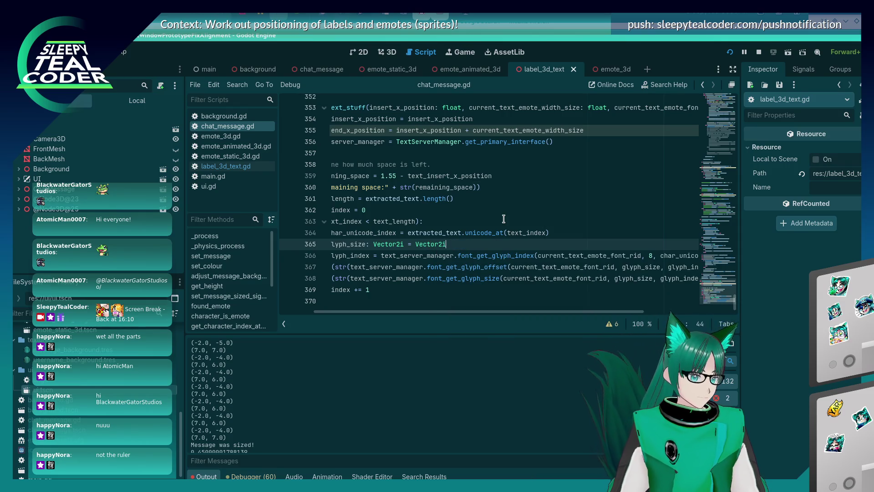
pyautogui.write('(5, ')
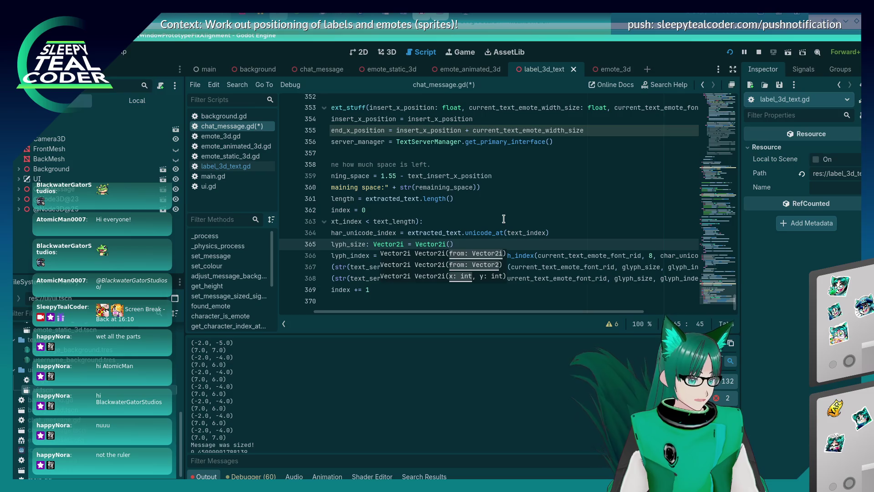
pyautogui.write('0')
pyautogui.hotkey('ctrl', 's')
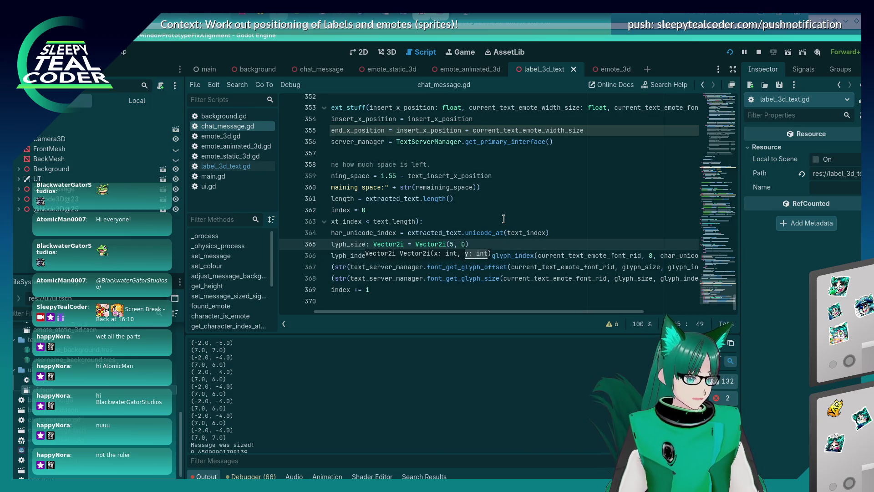
pyautogui.hotkey('alt', 'Tab')
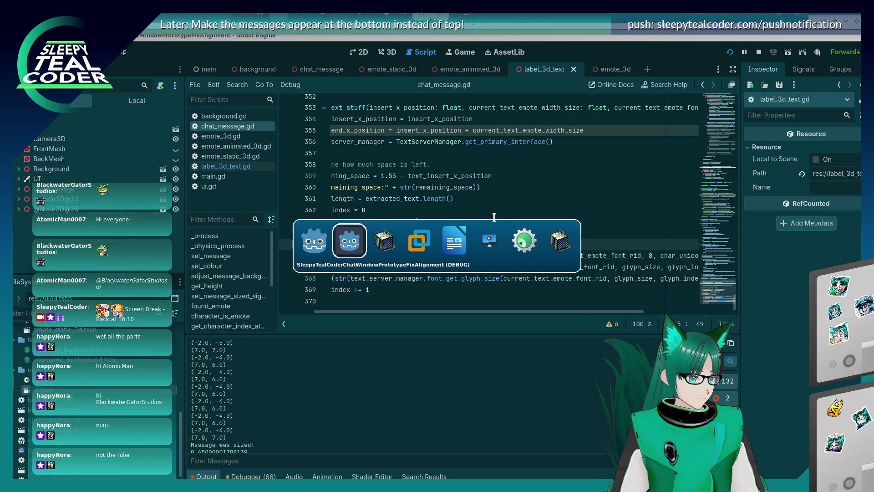
# Post another test message in the running chat window
pyautogui.hotkey('alt', 'Tab')
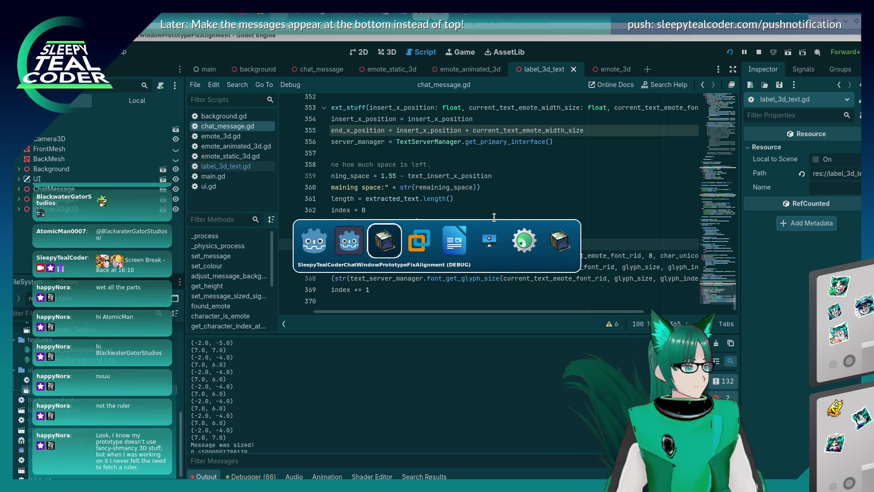
pyautogui.hotkey('alt', 'shift', 'Tab')
pyautogui.hotkey('alt', 'shift', 'Tab')
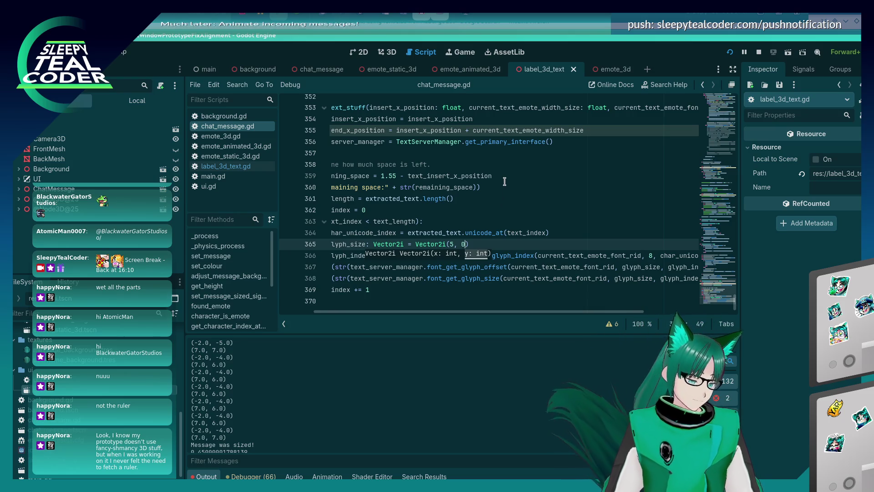
pyautogui.hotkey('alt', 'Tab')
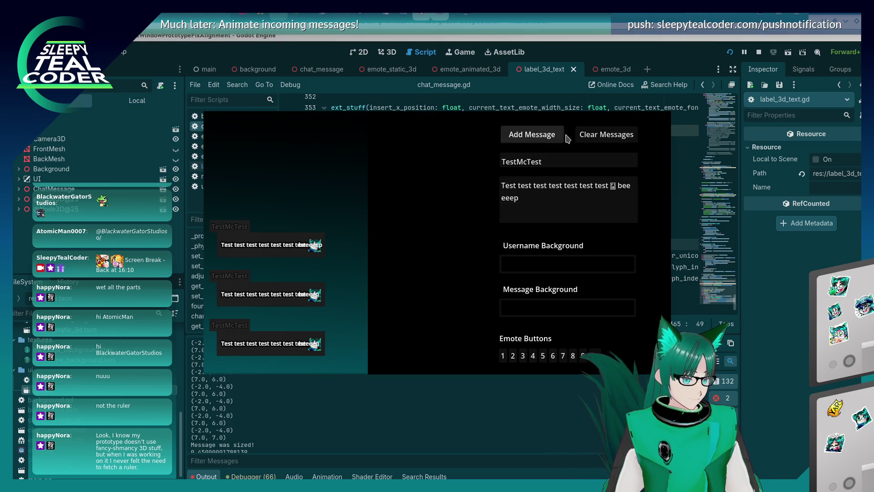
pyautogui.click(517, 135)
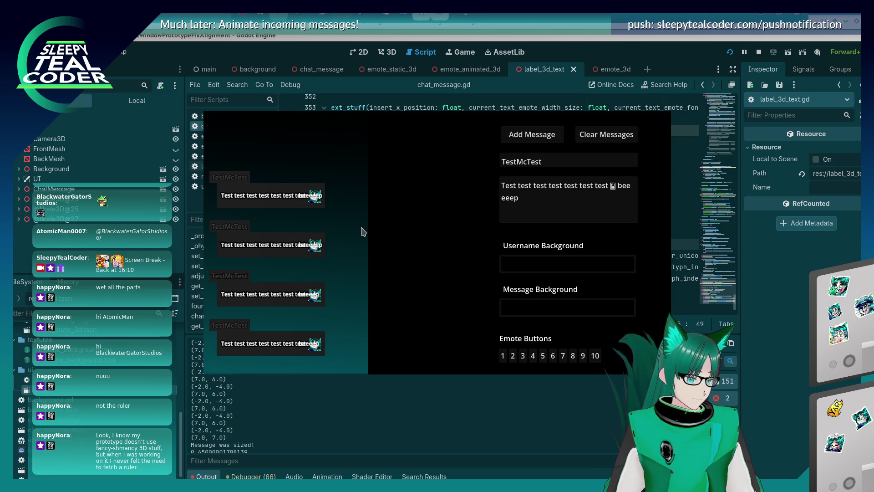
# Scroll the Output log to review glyph pairs like (-1.0, -5.0) and (5.0, 6.0)
pyautogui.click(340, 392)
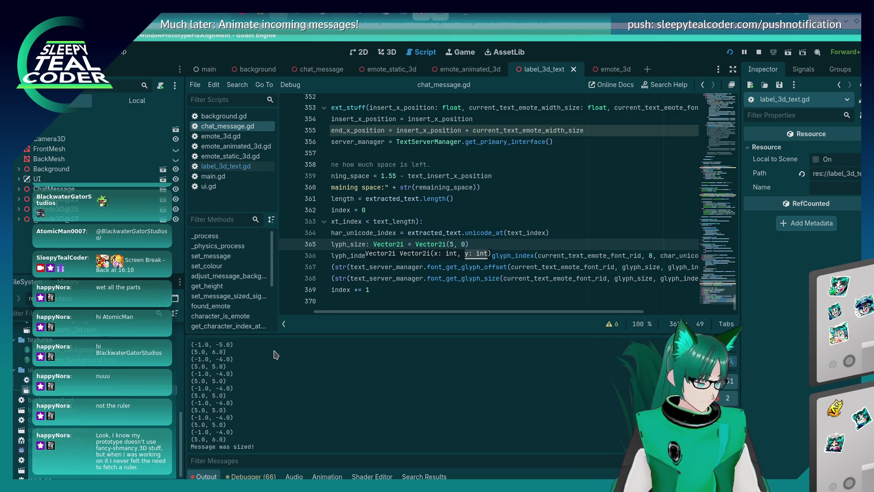
pyautogui.scroll(1, 273, 393)
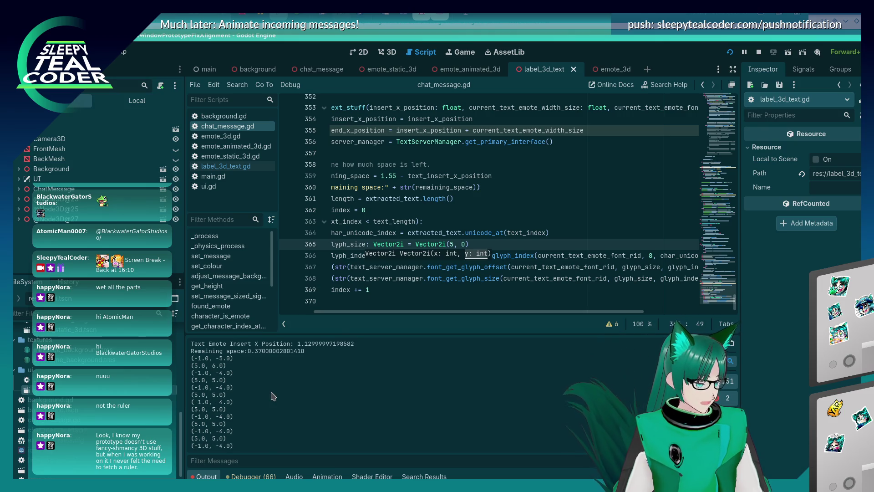
pyautogui.scroll(-1, 273, 395)
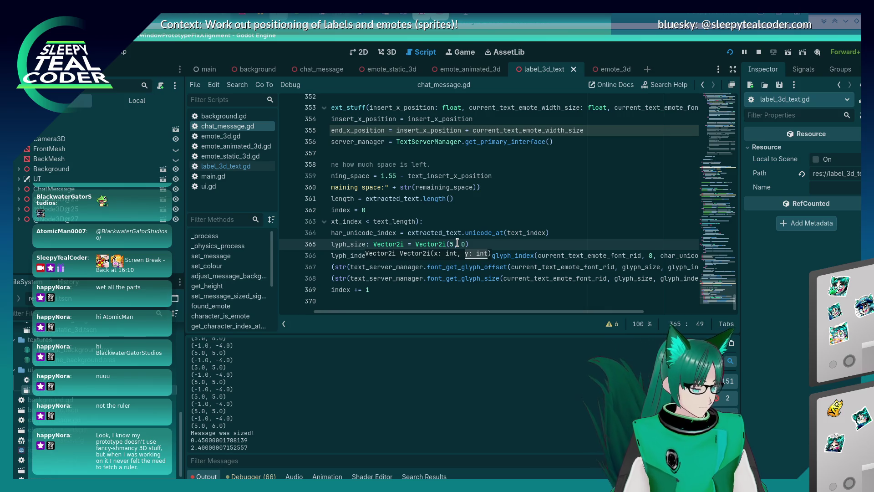
pyautogui.scroll(5, 305, 392)
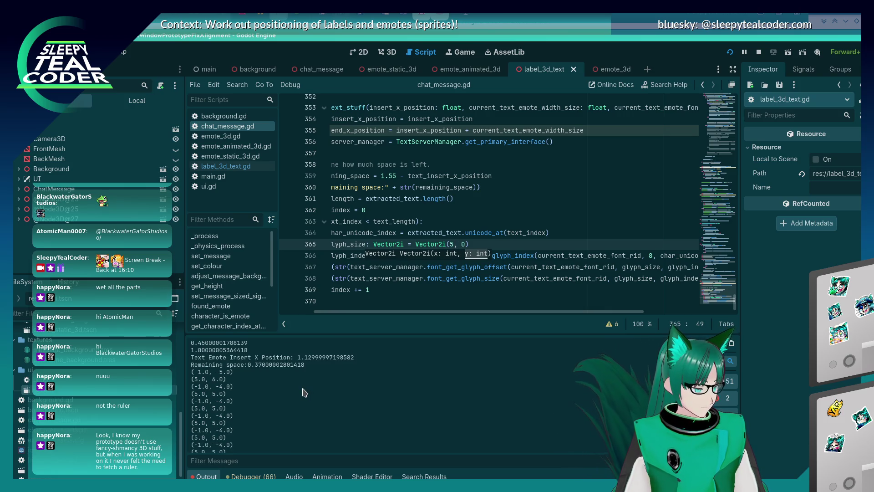
pyautogui.scroll(-2, 305, 393)
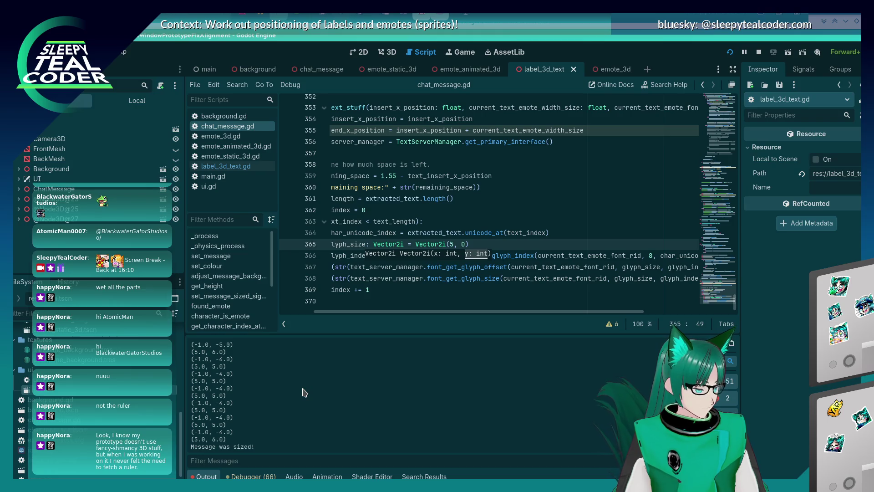
pyautogui.hotkey('alt', 'Tab')
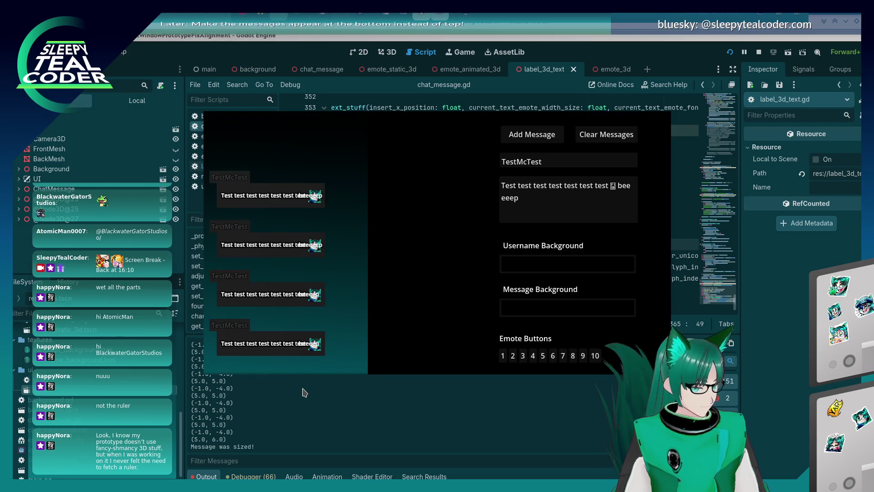
pyautogui.click(326, 403)
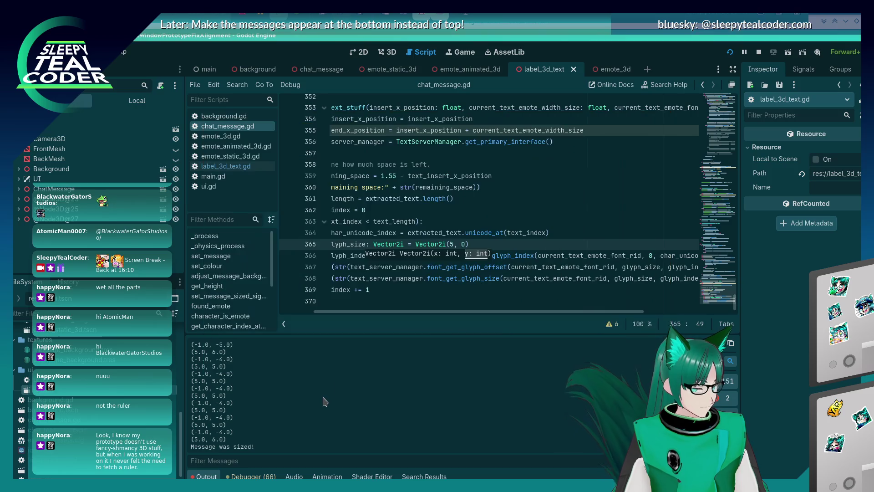
# Duplicate the glyph size print on line 368 onto a new line 369
pyautogui.click(394, 256)
pyautogui.click(393, 278)
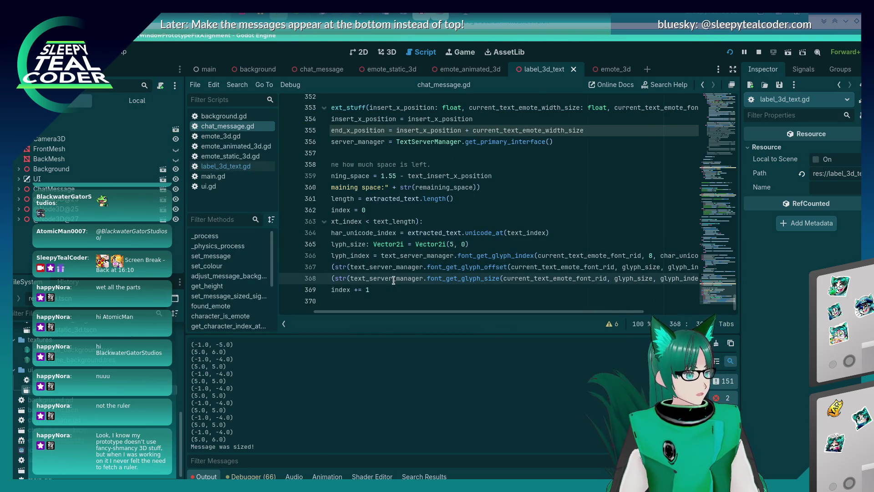
pyautogui.click(408, 278)
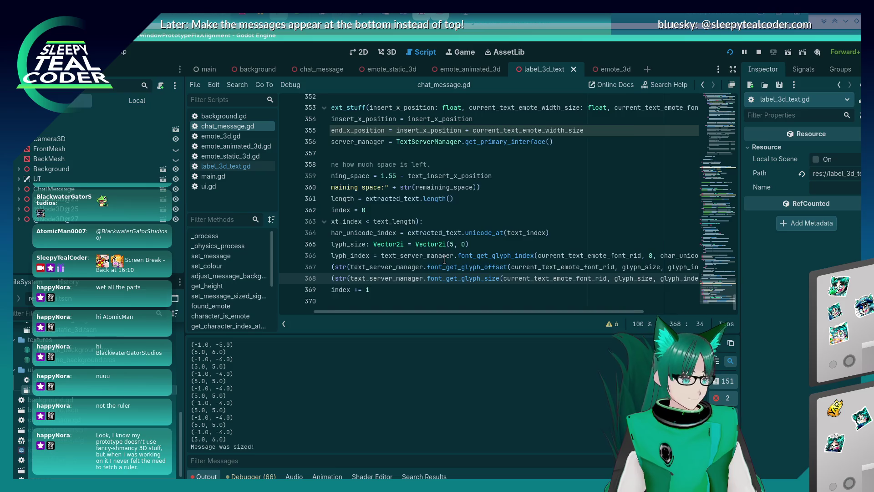
pyautogui.press('End')
pyautogui.hotkey('shift', 'Home')
pyautogui.hotkey('ctrl', 'c')
pyautogui.press('End')
pyautogui.press('Return')
pyautogui.hotkey('ctrl', 'v')
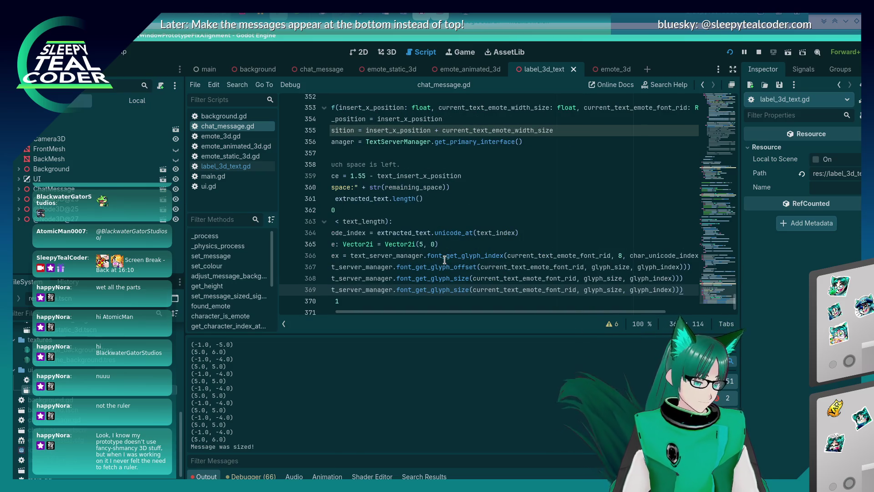
# Replace the font_get_glyph_size call on line 369 with font_get_spacing
pyautogui.doubleClick(445, 290)
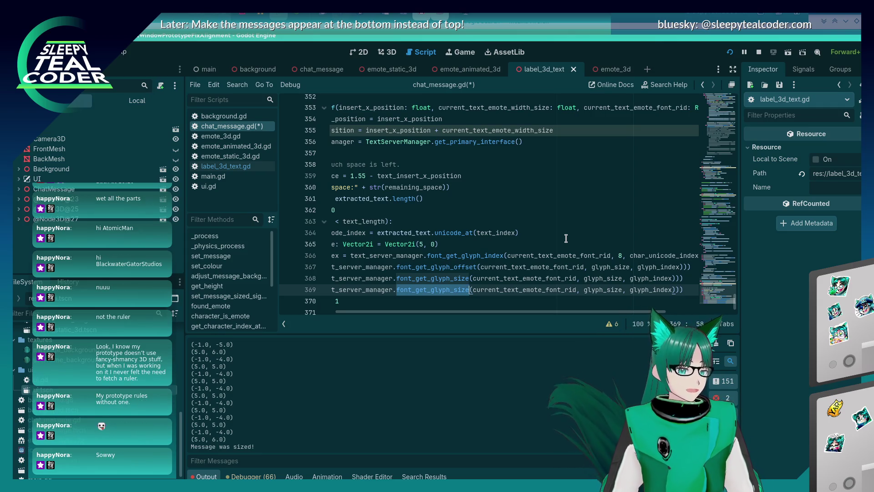
pyautogui.press('BackSpace')
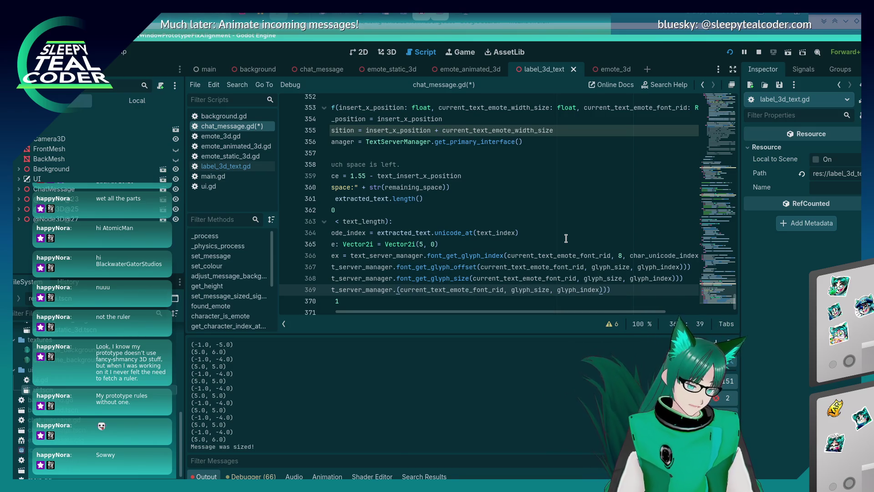
pyautogui.hotkey('ctrl', 'z')
pyautogui.write('font_get')
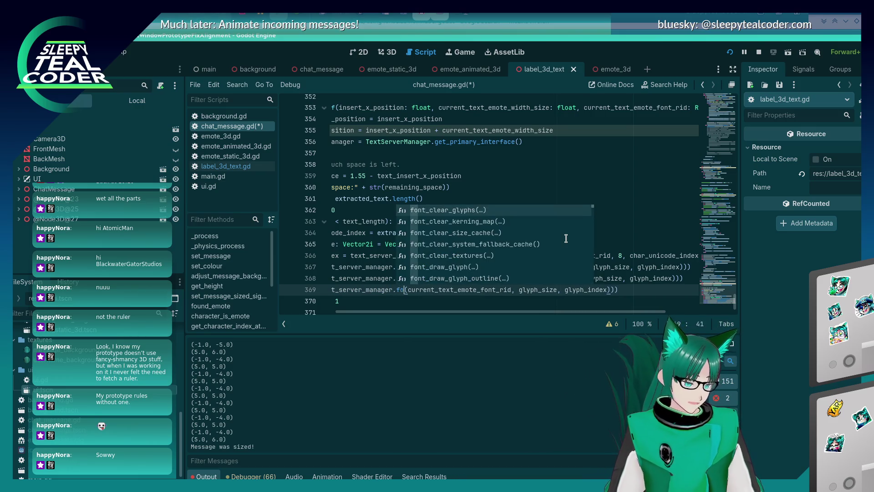
pyautogui.write('_')
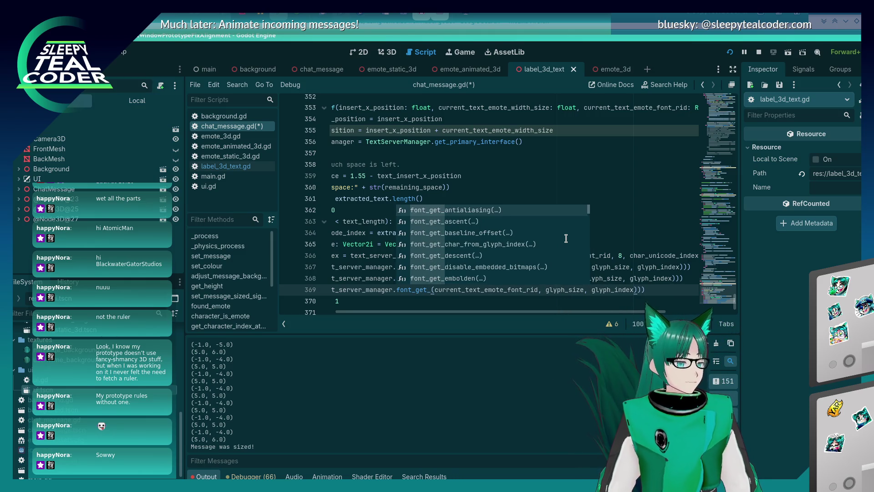
pyautogui.press('Escape')
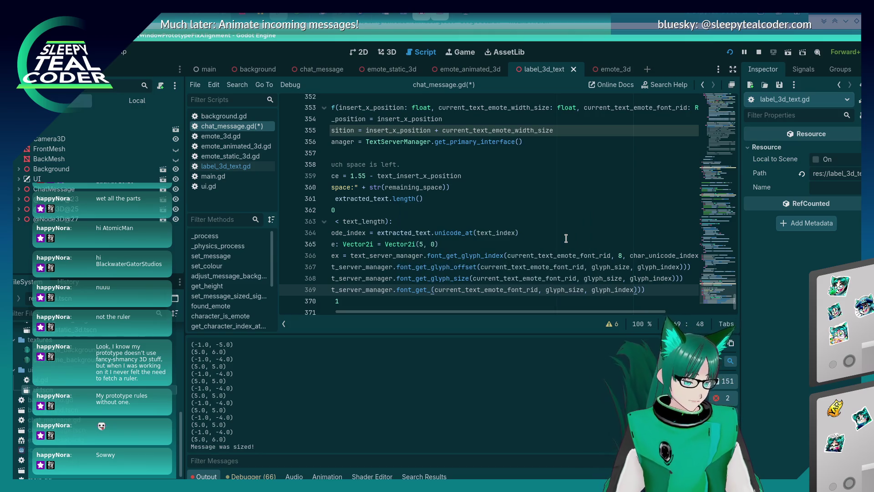
pyautogui.write('glyph')
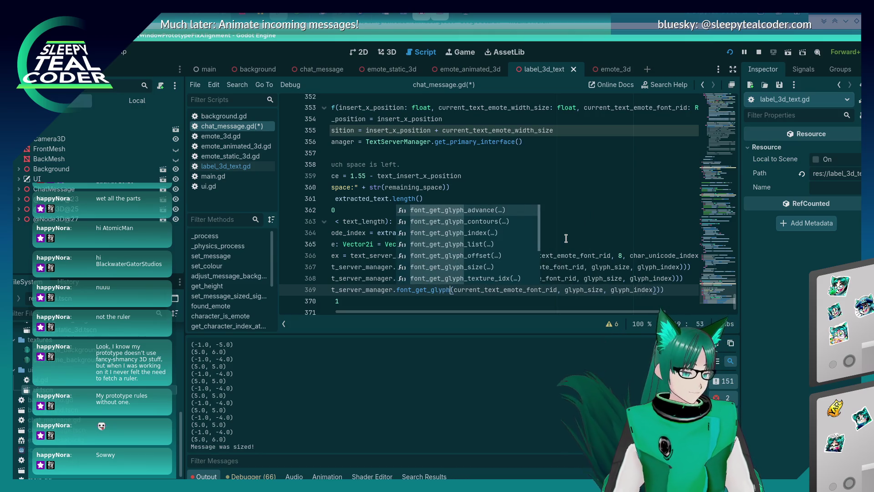
pyautogui.press('Down')
pyautogui.press('Down')
pyautogui.press('Down')
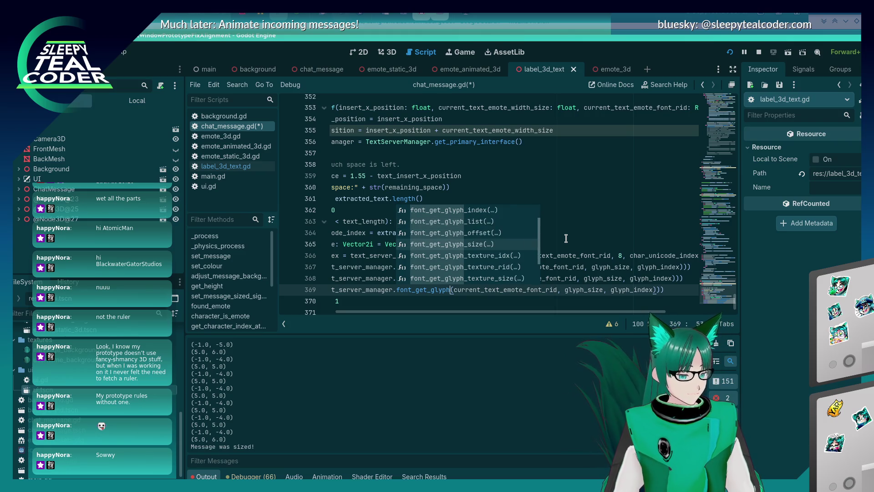
pyautogui.press('Down')
pyautogui.press('Down')
pyautogui.press('Up')
pyautogui.press('Up')
pyautogui.press('Up')
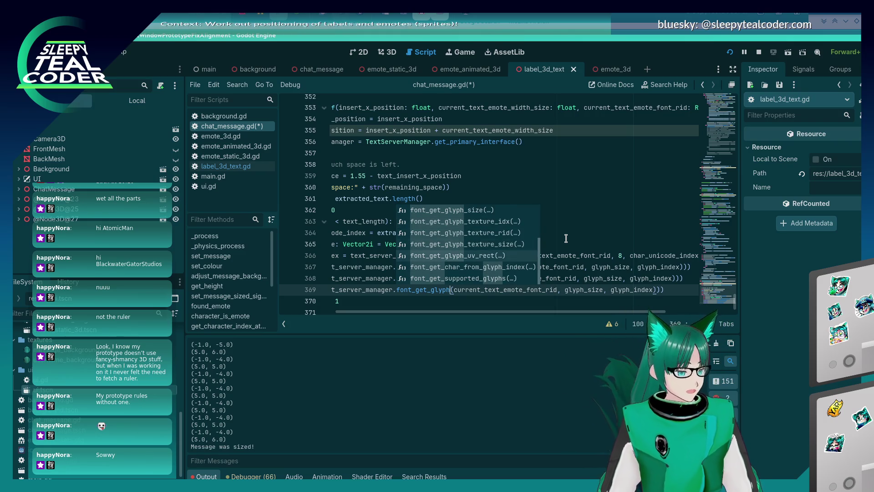
pyautogui.press('Up')
pyautogui.press('Up')
pyautogui.press('Up')
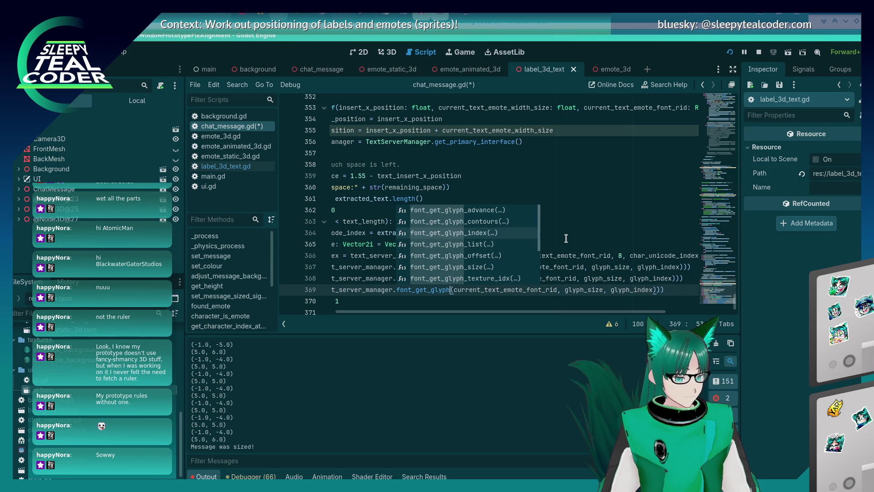
pyautogui.press('Down')
pyautogui.press('Down')
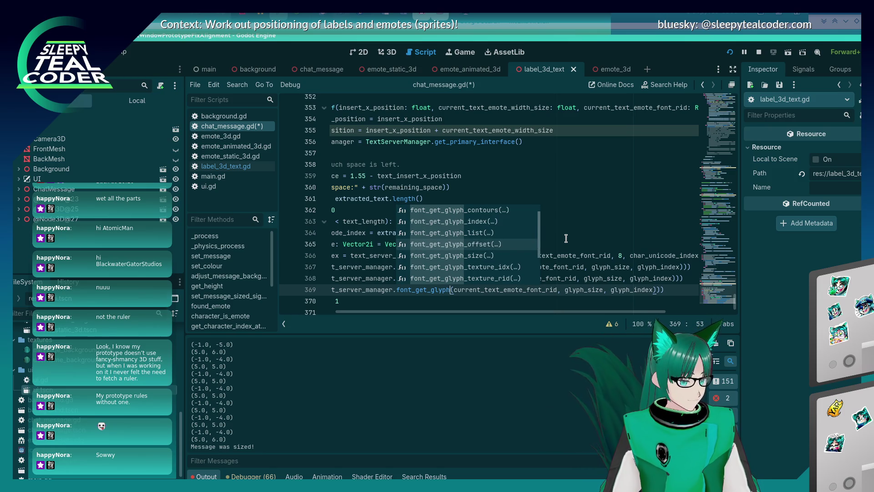
pyautogui.press('BackSpace')
pyautogui.press('BackSpace')
pyautogui.press('BackSpace')
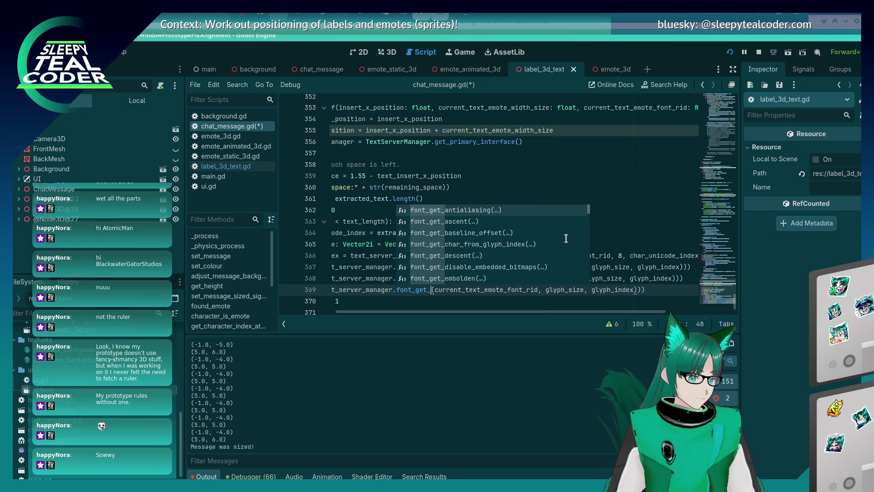
pyautogui.write('spac')
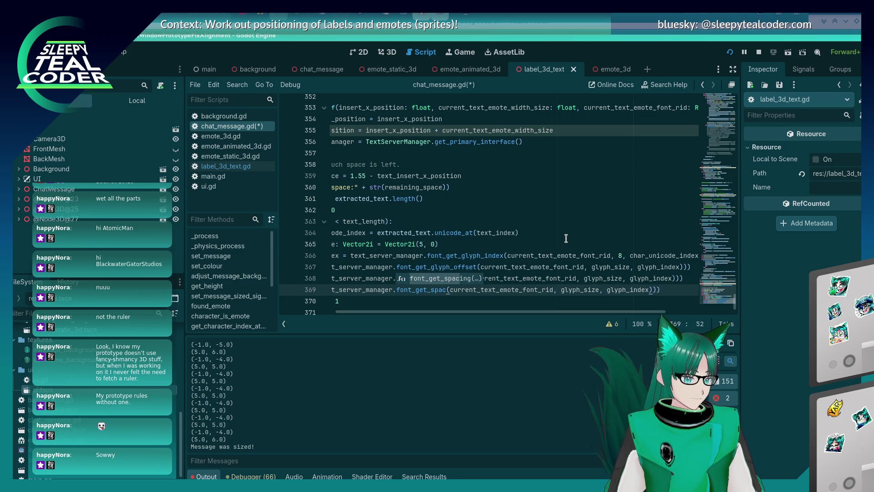
pyautogui.press('Return')
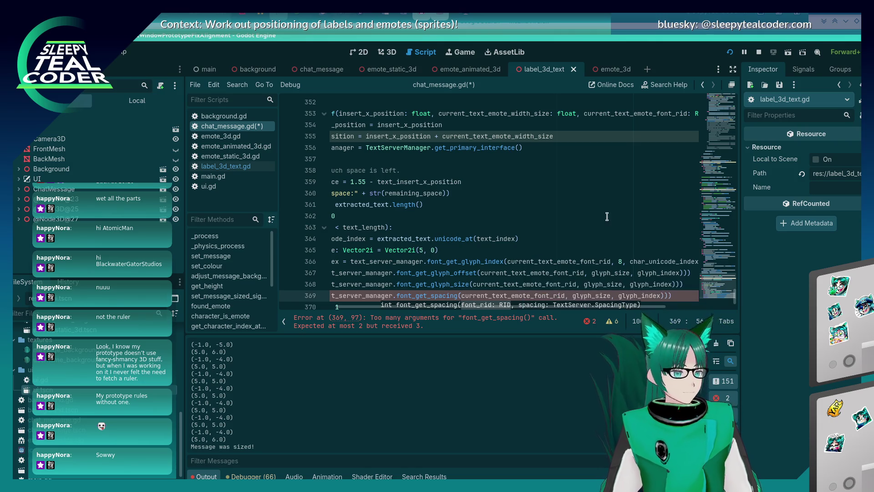
# Swap the leftover glyph arguments for TextServer.SPACING_SPACE and save the script
pyautogui.moveTo(572, 296); pyautogui.dragTo(656, 294)
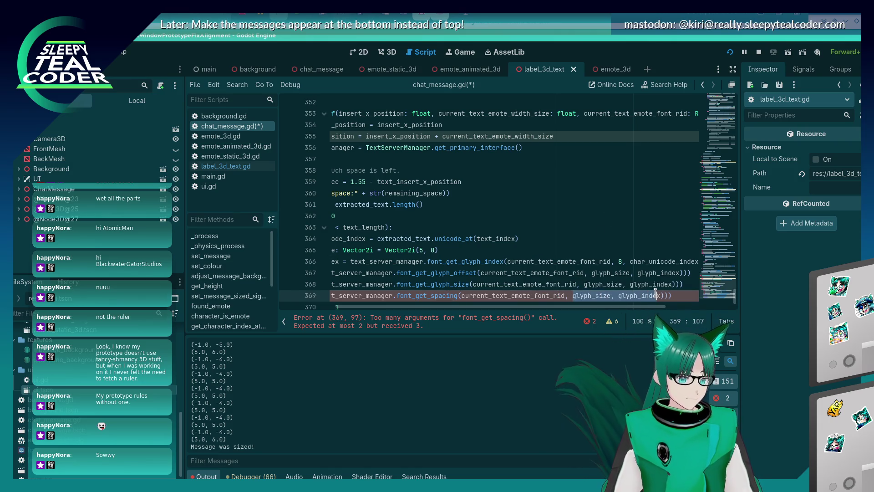
pyautogui.press('BackSpace')
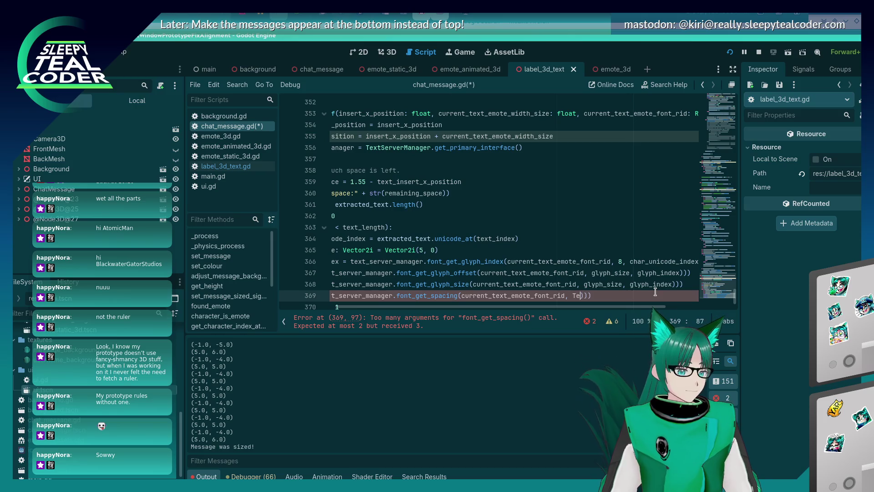
pyautogui.write('erver.S')
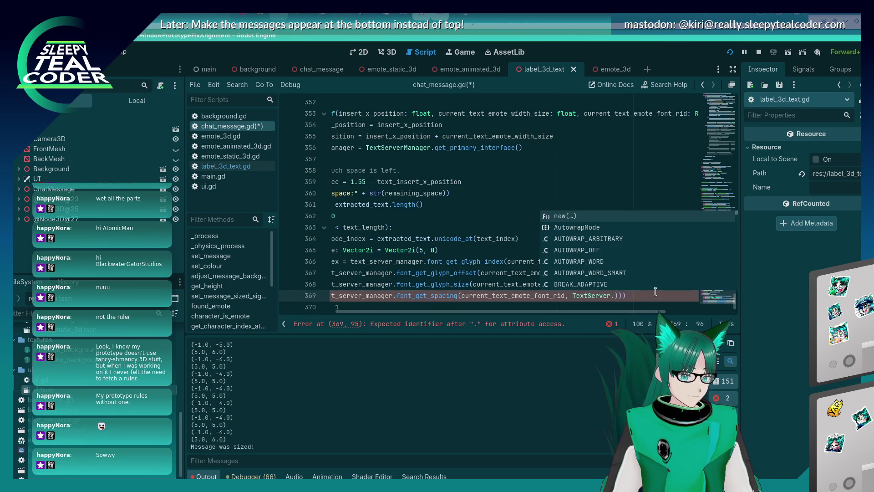
pyautogui.write('pac')
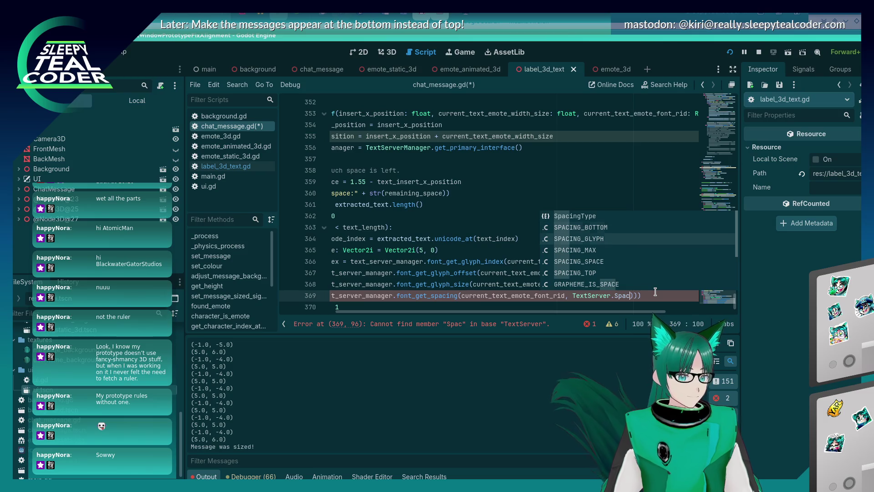
pyautogui.press('Return')
pyautogui.hotkey('ctrl', 's')
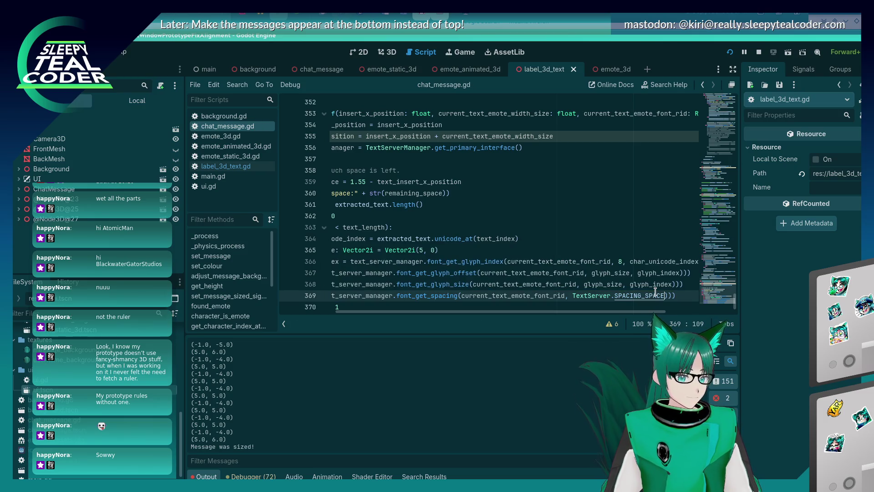
# Move the spacing print from line 369 to above the while loop
pyautogui.press('Home')
pyautogui.press('Home')
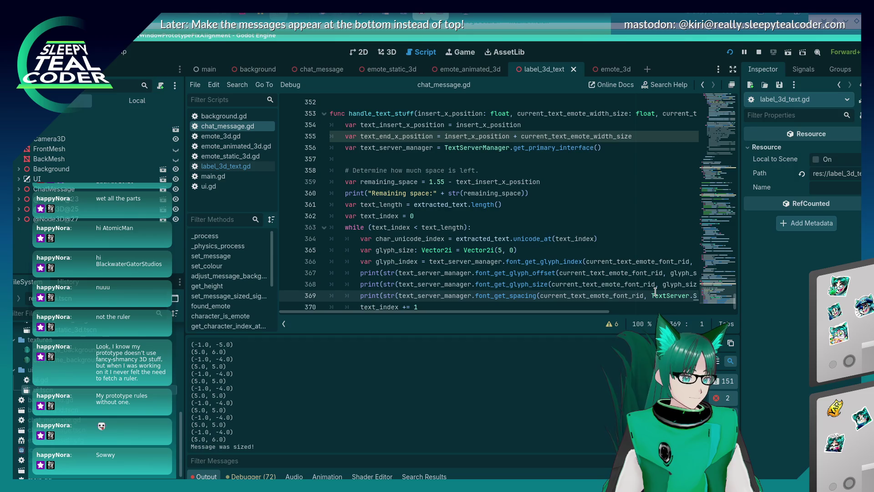
pyautogui.press('End')
pyautogui.hotkey('shift', 'Home')
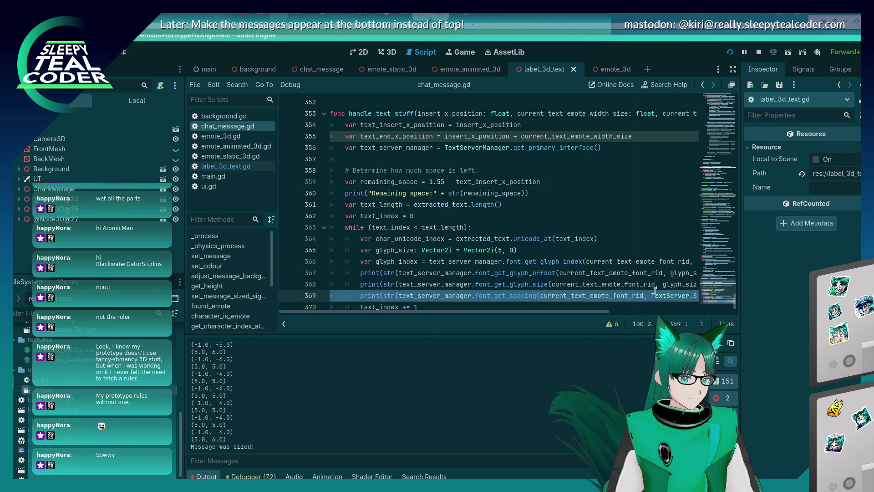
pyautogui.hotkey('ctrl', 'shift', 'k')
pyautogui.press('Up')
pyautogui.press('Up')
pyautogui.press('Up')
pyautogui.press('End')
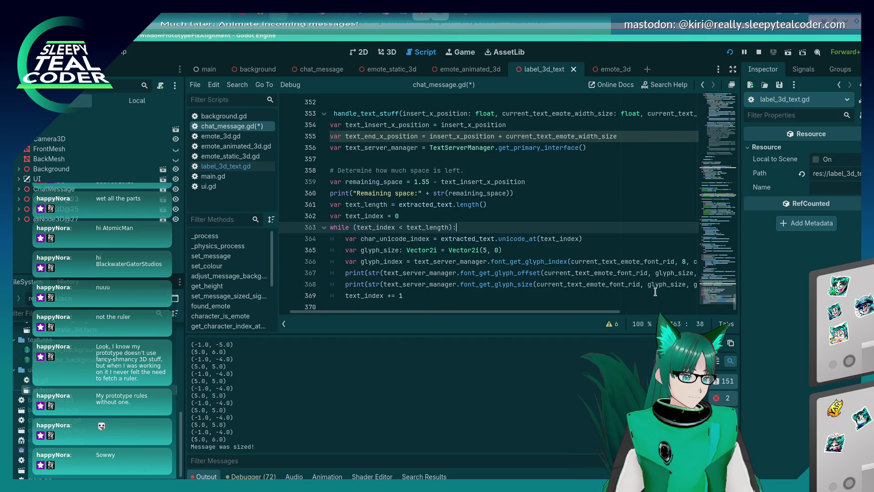
pyautogui.hotkey('ctrl', 'v')
pyautogui.press('Home')
# Prefix the print with "Space: " +, remove its extra indent, and save
pyautogui.press('Right')
pyautogui.press('Right')
pyautogui.press('Right')
pyautogui.write('"Spa')
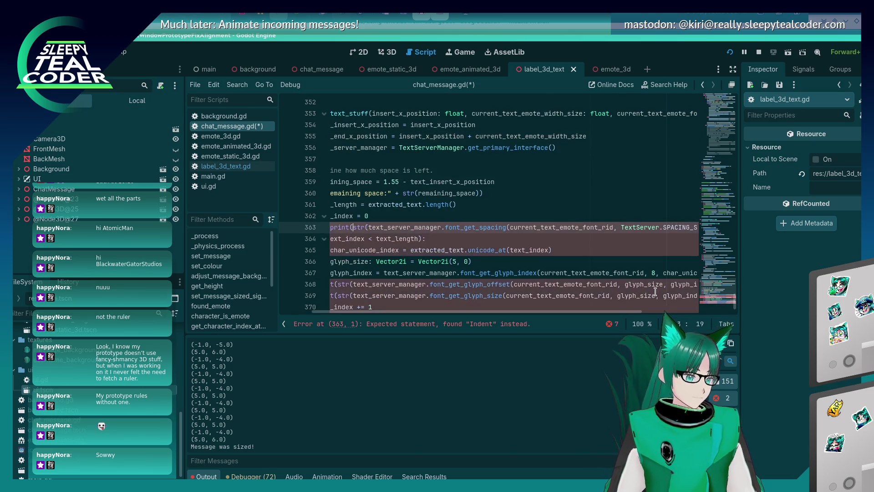
pyautogui.write('ce: " +')
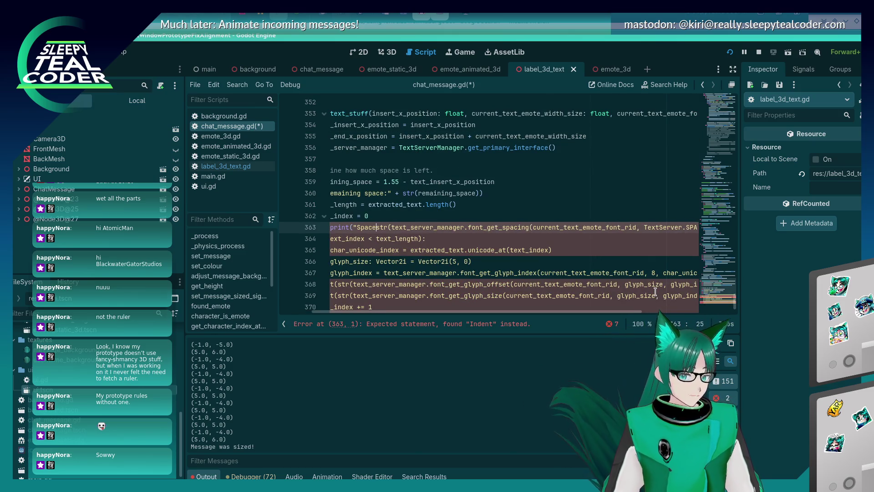
pyautogui.hotkey('ctrl', 's')
pyautogui.press('End')
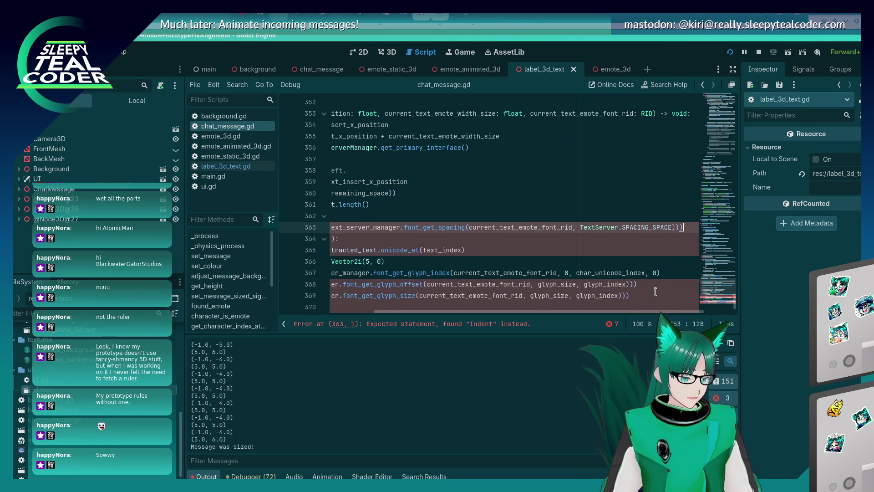
pyautogui.press('Home')
pyautogui.press('Home')
pyautogui.press('Delete')
pyautogui.press('Delete')
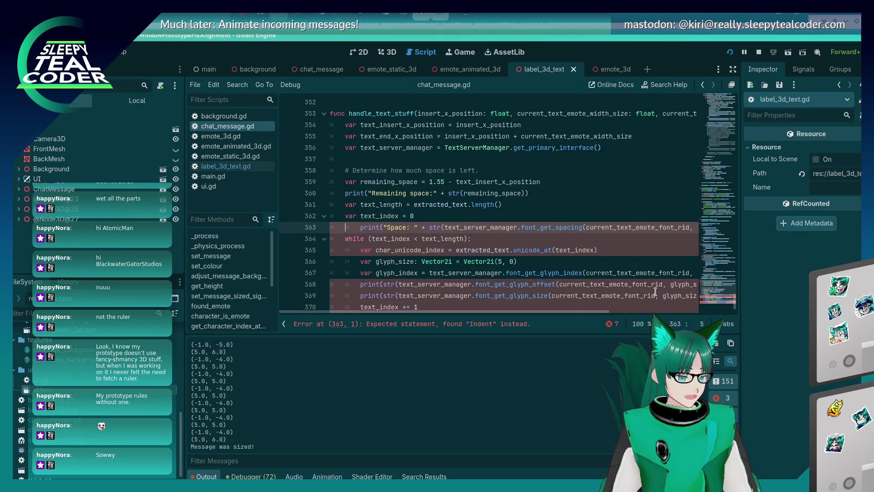
pyautogui.hotkey('ctrl', 's')
# Add a test message in the running chat prototype
pyautogui.hotkey('alt', 'Tab')
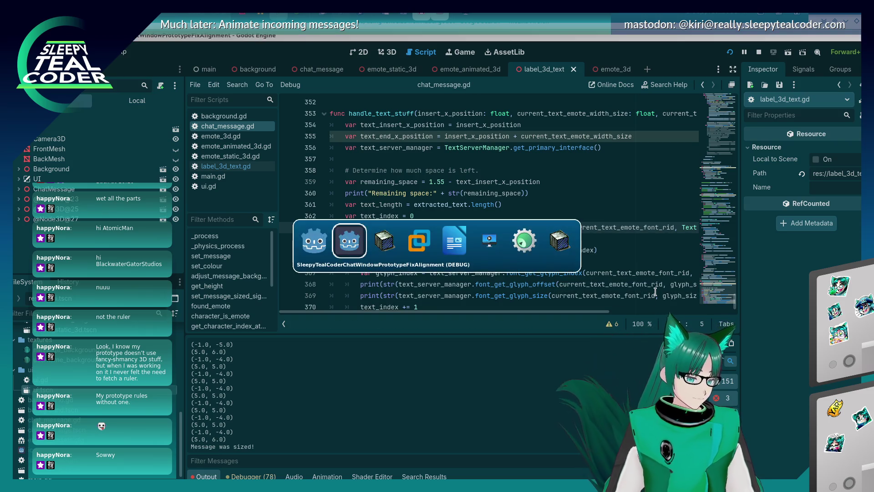
pyautogui.hotkey('alt', 'shift', 'Tab')
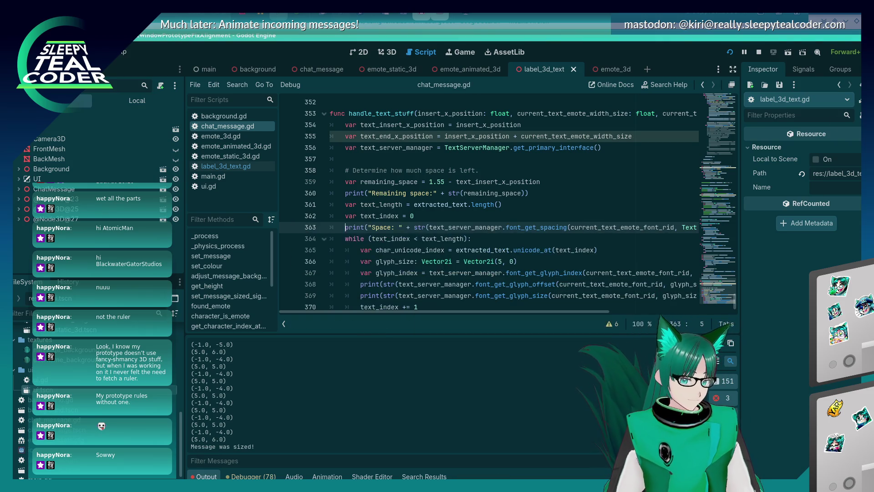
pyautogui.hotkey('alt', 'Tab')
pyautogui.hotkey('alt', 'Tab')
pyautogui.click(533, 135)
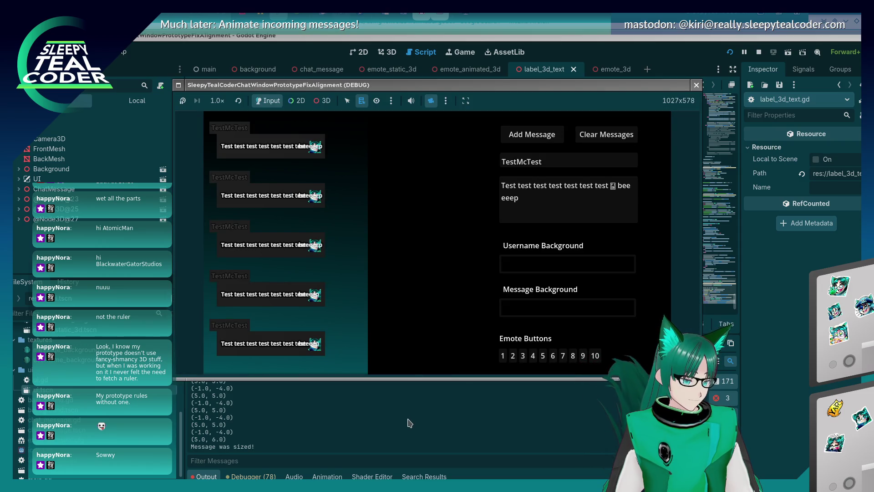
pyautogui.click(403, 424)
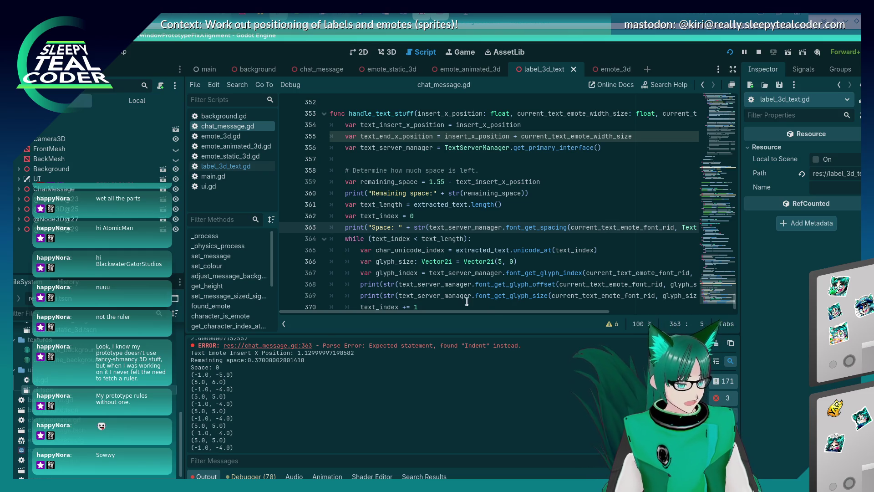
# Re-enter the SPACING_SPACE constant on line 363, save, and run the game
pyautogui.moveTo(501, 312); pyautogui.dragTo(623, 314)
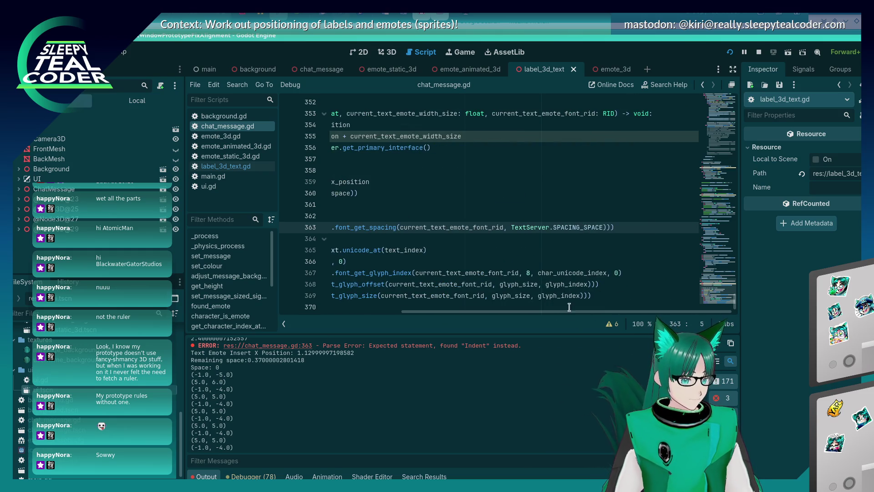
pyautogui.moveTo(563, 312)
pyautogui.mouseDown()
pyautogui.moveTo(505, 316)
pyautogui.moveTo(551, 316)
pyautogui.mouseUp()
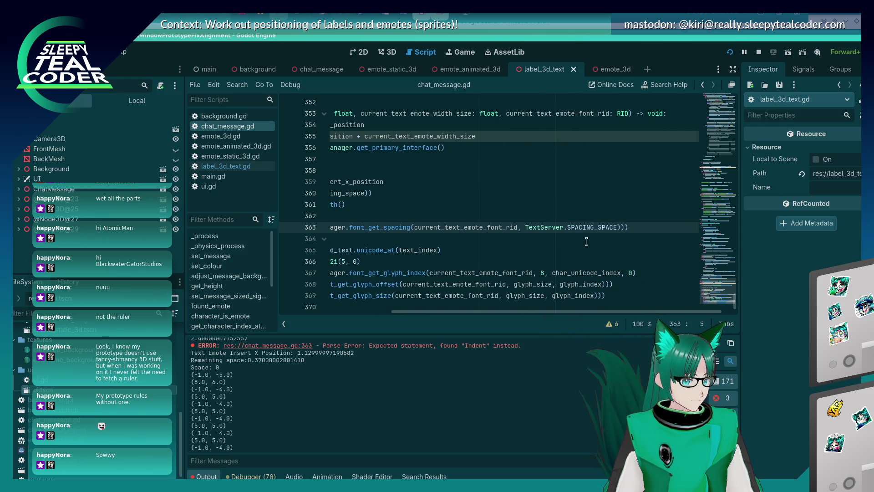
pyautogui.doubleClick(587, 227)
pyautogui.press('BackSpace')
pyautogui.write('Spac')
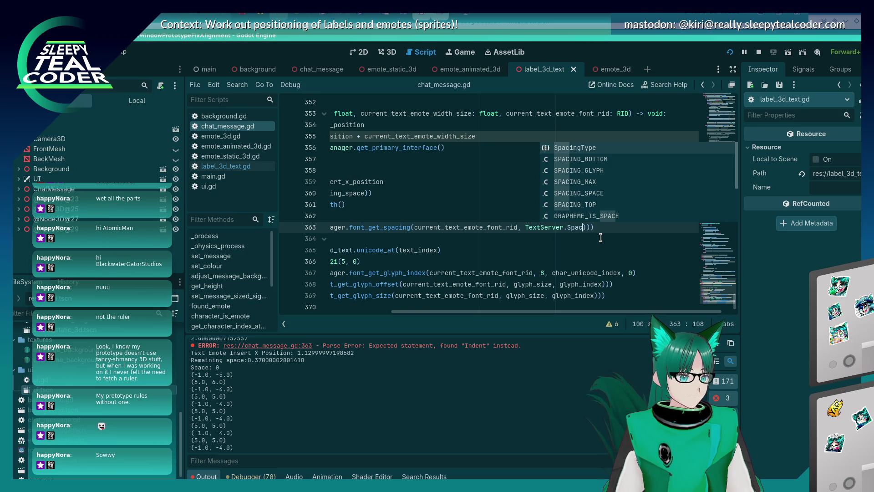
pyautogui.press('Return')
pyautogui.write('.')
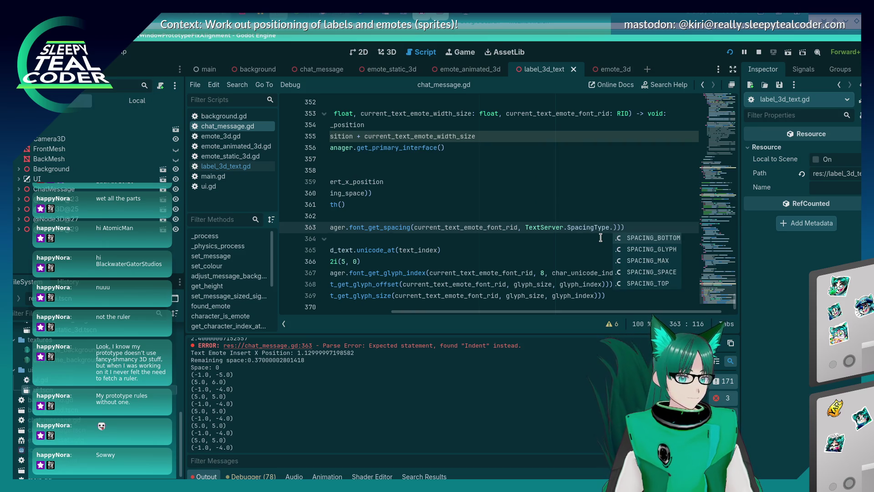
pyautogui.press('Down')
pyautogui.press('Down')
pyautogui.press('Down')
pyautogui.press('Return')
pyautogui.hotkey('ctrl', 's')
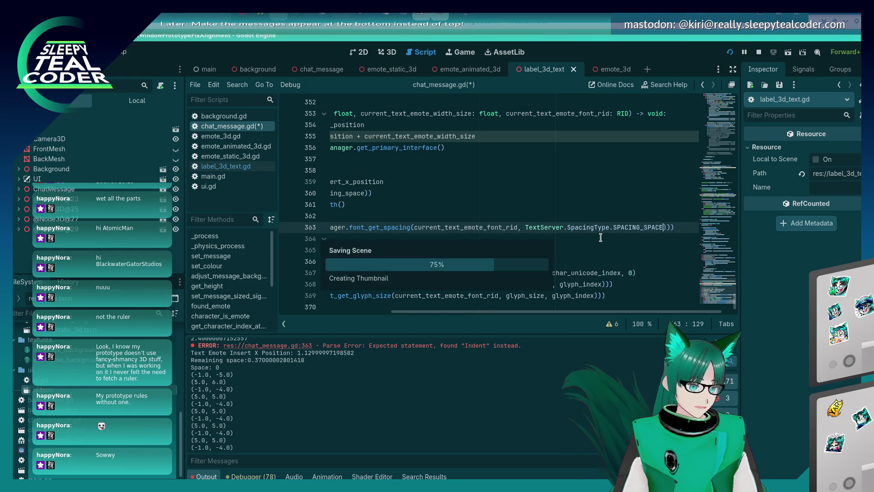
pyautogui.press('F5')
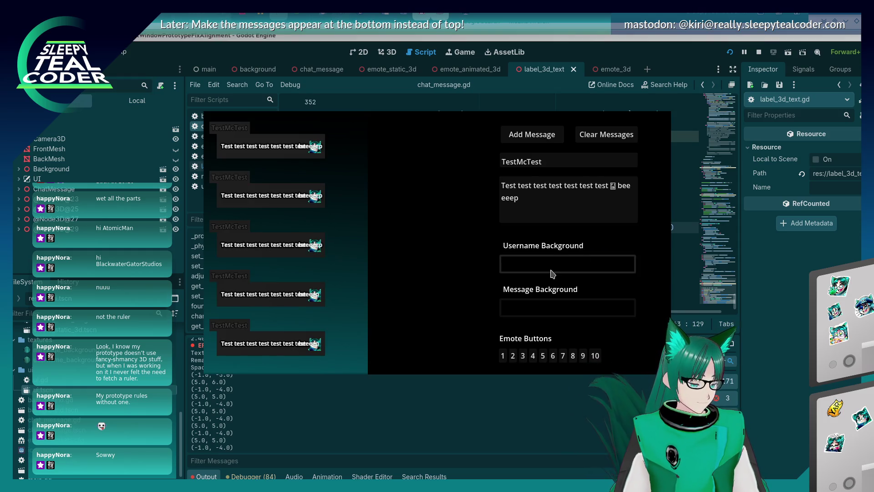
# Switch line 363's spacing type to SPACING_GLYPH and run the game again
pyautogui.click(359, 433)
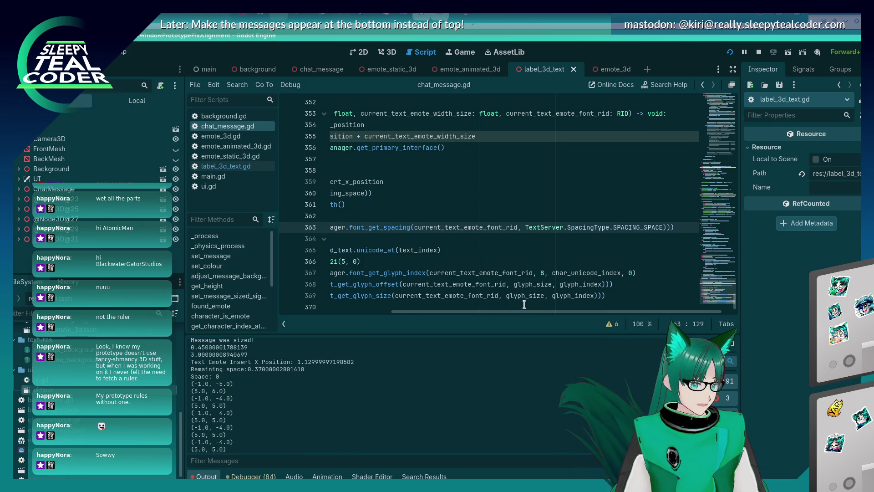
pyautogui.hscroll(2, 523, 310)
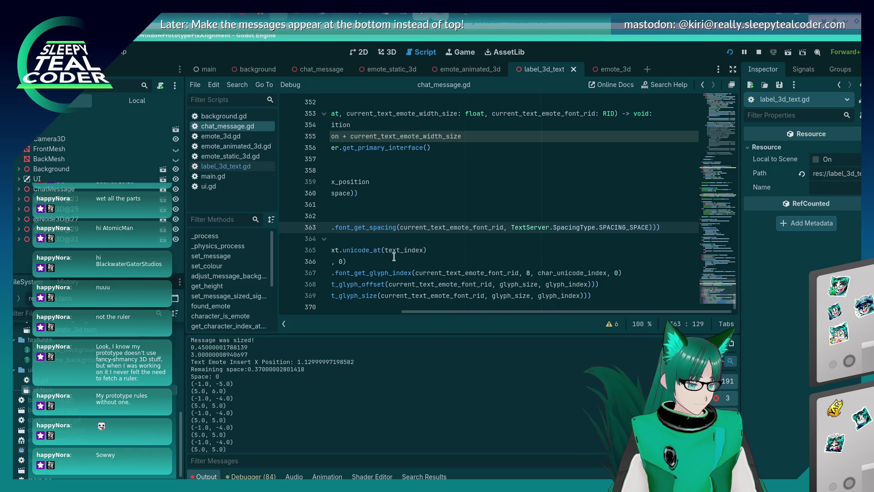
pyautogui.doubleClick(617, 227)
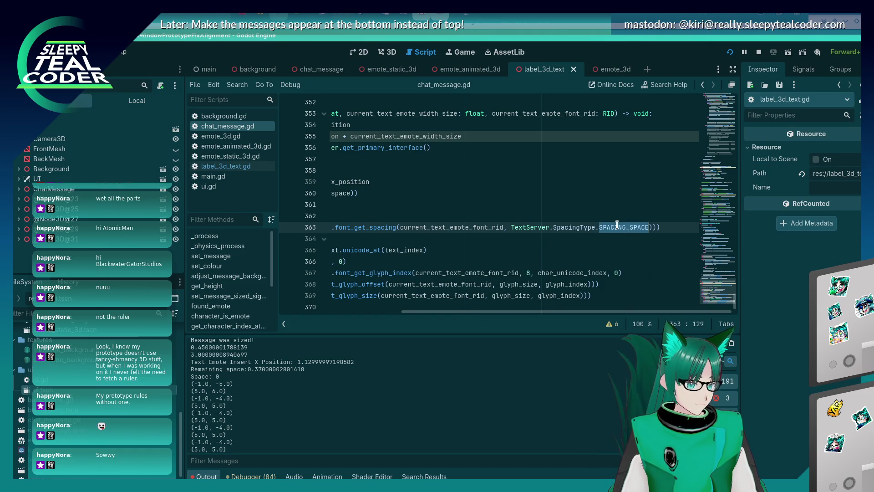
pyautogui.press('BackSpace')
pyautogui.hotkey('ctrl', 'space')
pyautogui.press('Up')
pyautogui.press('Up')
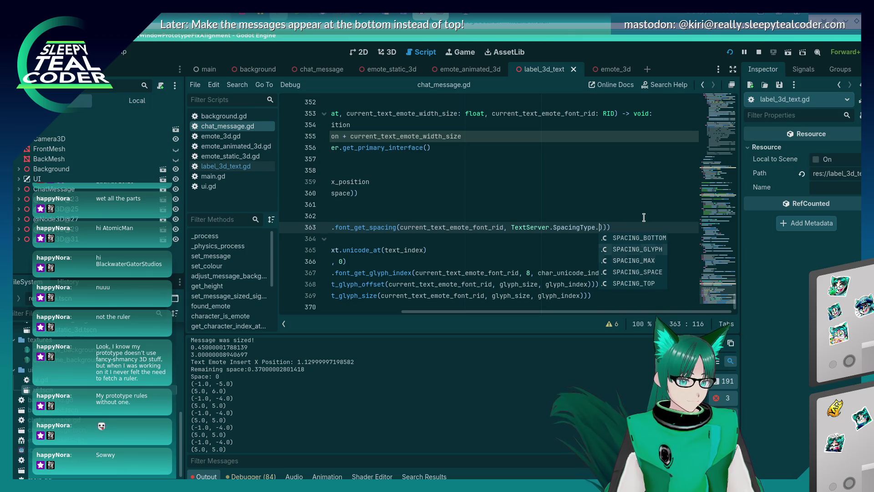
pyautogui.press('Return')
pyautogui.press('F5')
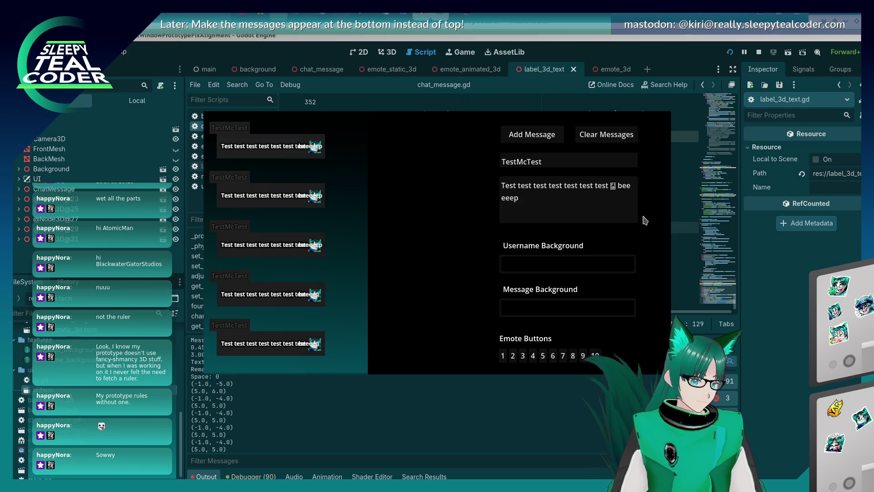
# Move the spacing print into the glyph loop at line 369, run, and post a new TestMcTest message
pyautogui.hotkey('alt', 'Tab')
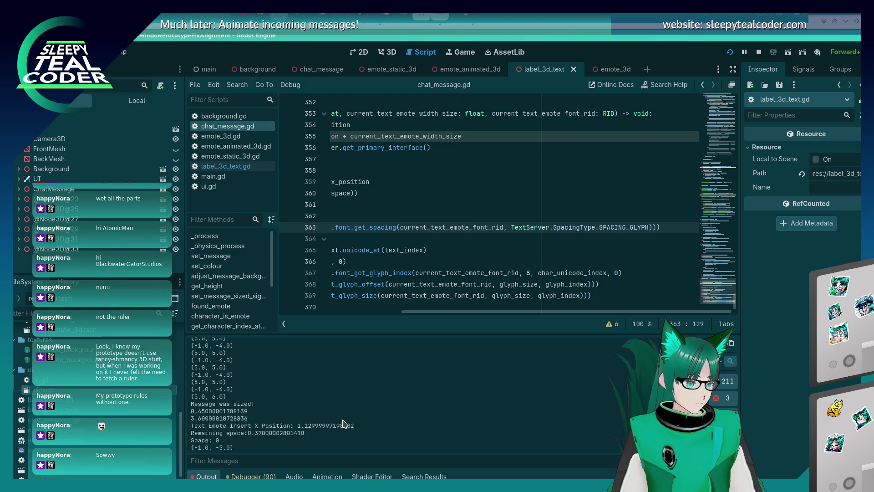
pyautogui.press('Down')
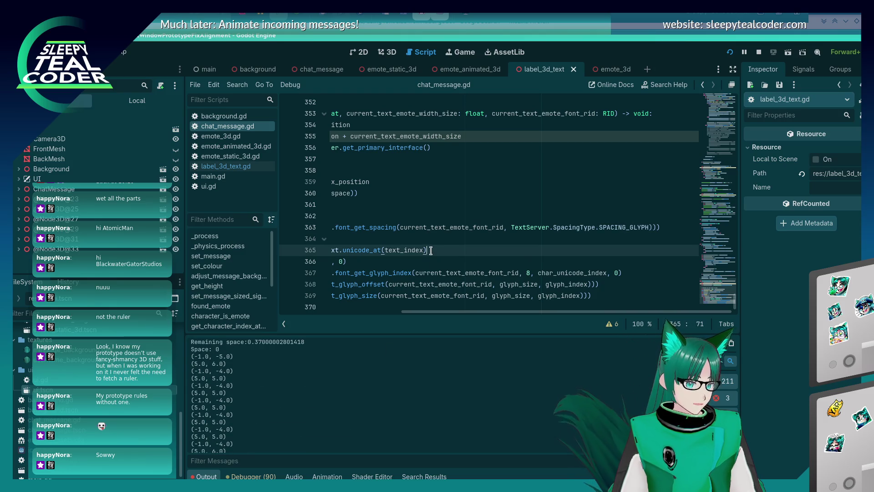
pyautogui.press('Up')
pyautogui.press('End')
pyautogui.hotkey('ctrl', 'shift', 'k')
pyautogui.press('Down')
pyautogui.press('Down')
pyautogui.press('Down')
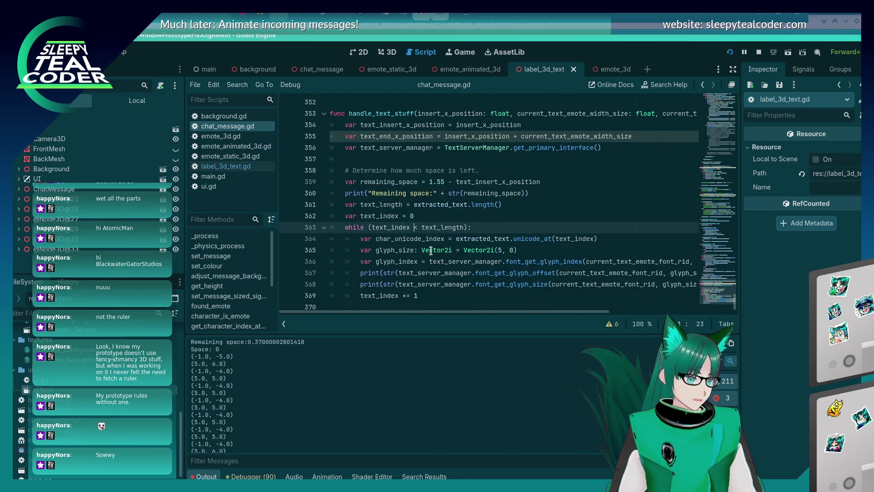
pyautogui.hotkey('ctrl', 'v')
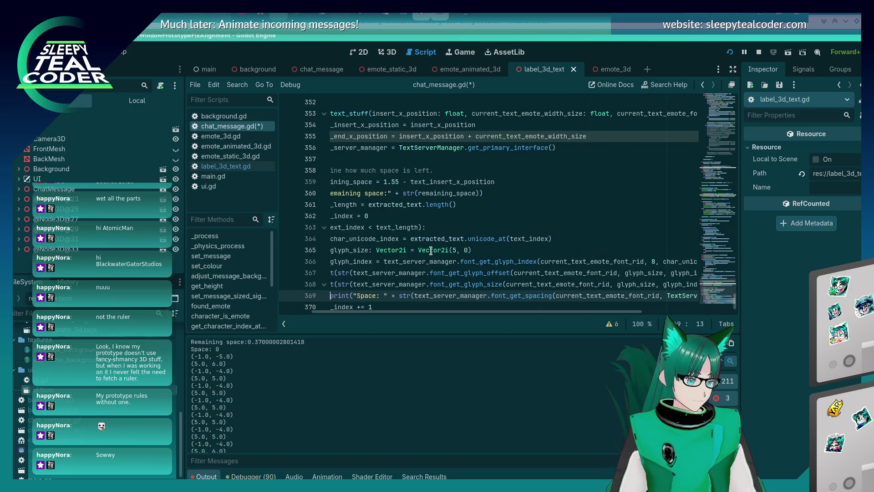
pyautogui.press('Home')
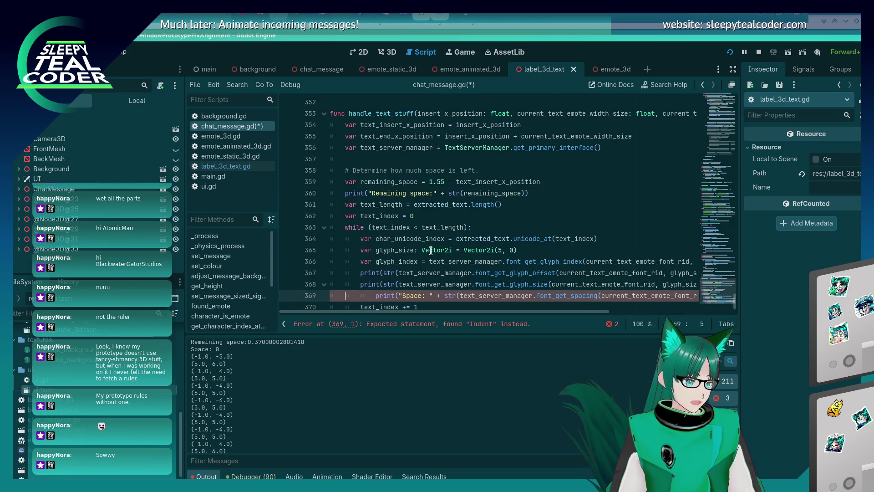
pyautogui.press('BackSpace')
pyautogui.press('F5')
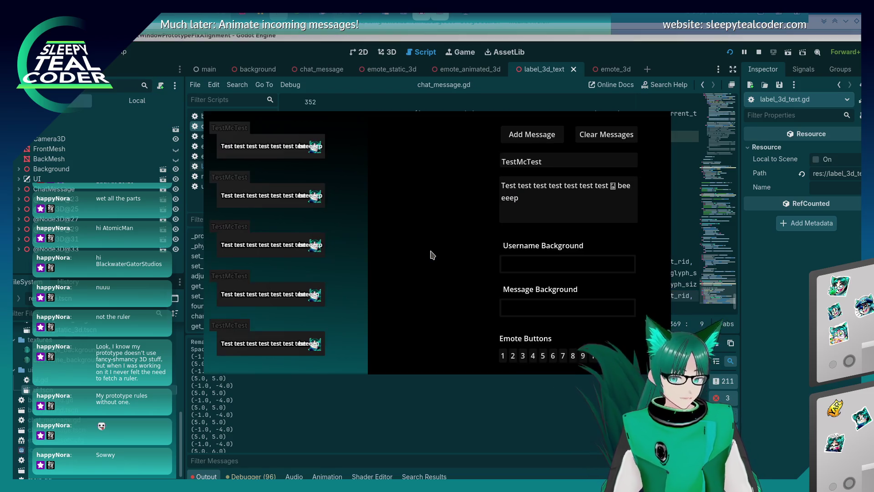
pyautogui.click(606, 134)
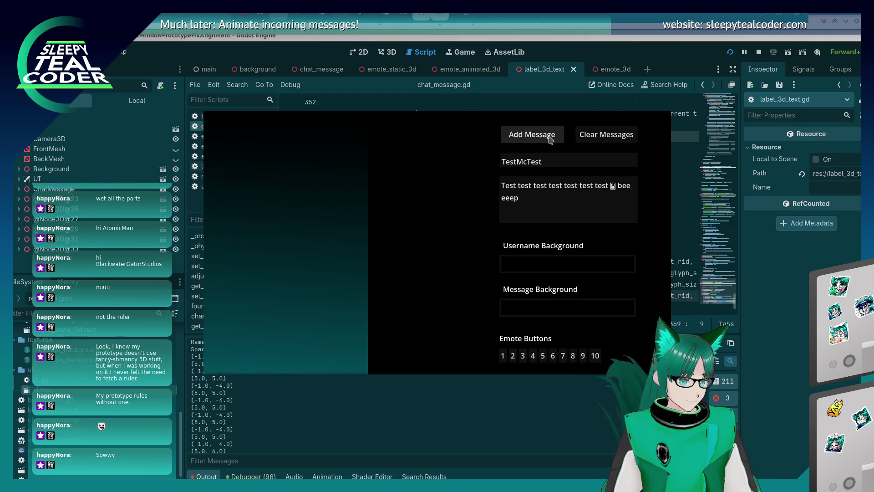
pyautogui.click(531, 134)
pyautogui.click(371, 375)
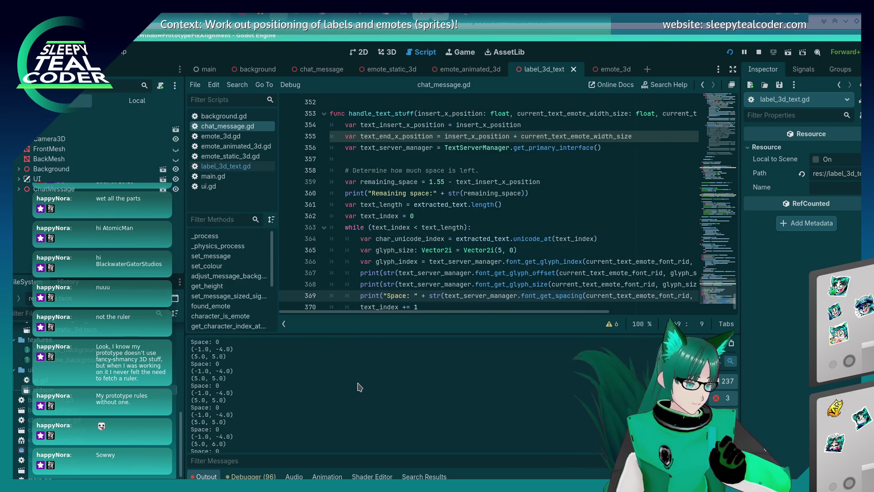
# Set the loop print back to SPACING_SPACE, rerun, and post a fresh message
pyautogui.moveTo(419, 314); pyautogui.dragTo(528, 313)
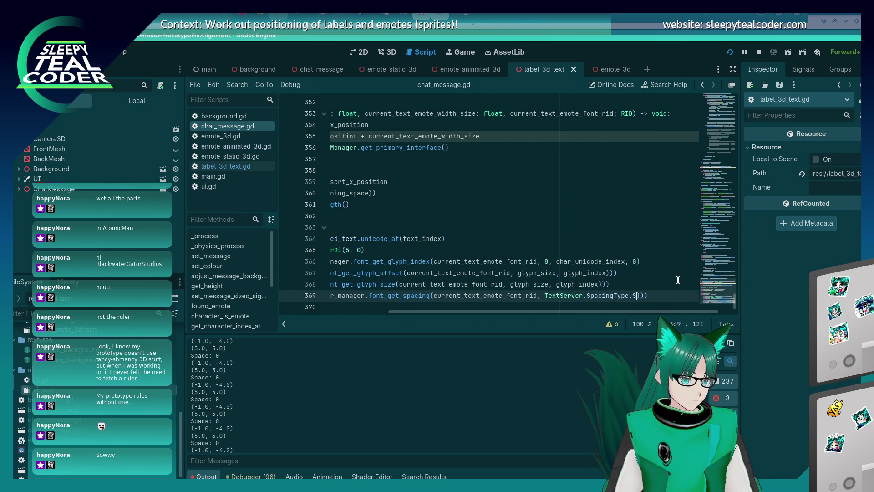
pyautogui.press('Return')
pyautogui.hotkey('ctrl', 's')
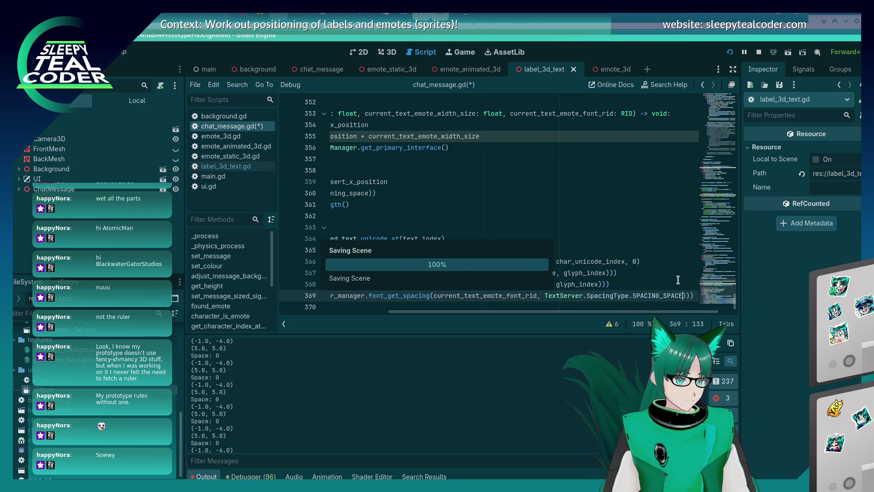
pyautogui.press('F5')
pyautogui.click(619, 135)
pyautogui.click(532, 135)
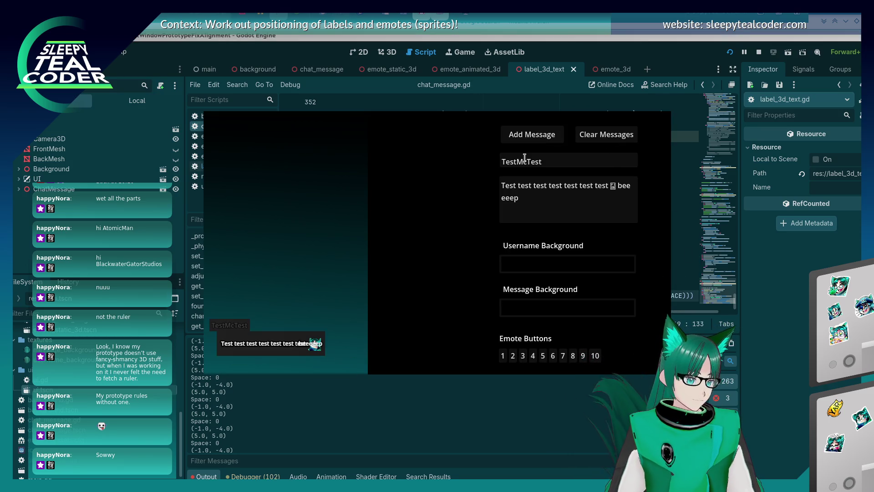
pyautogui.click(331, 431)
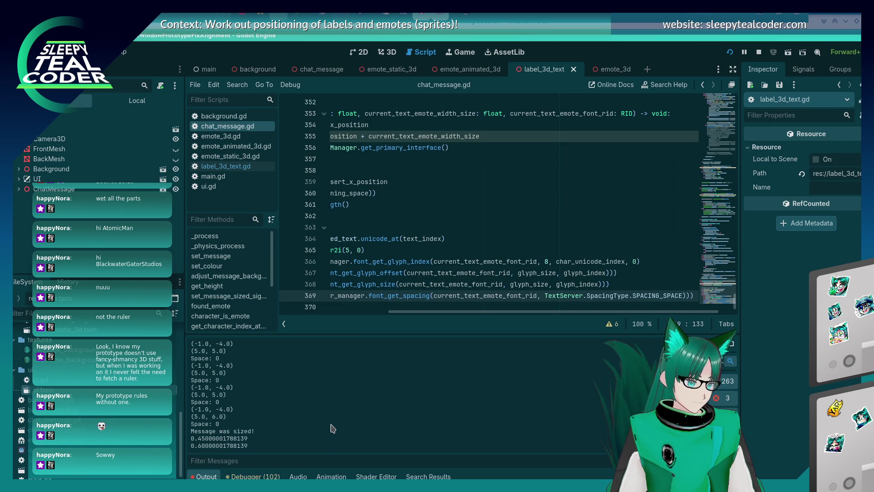
# Delete the spacing print on line 369 from the loop
pyautogui.moveTo(573, 311); pyautogui.dragTo(449, 322)
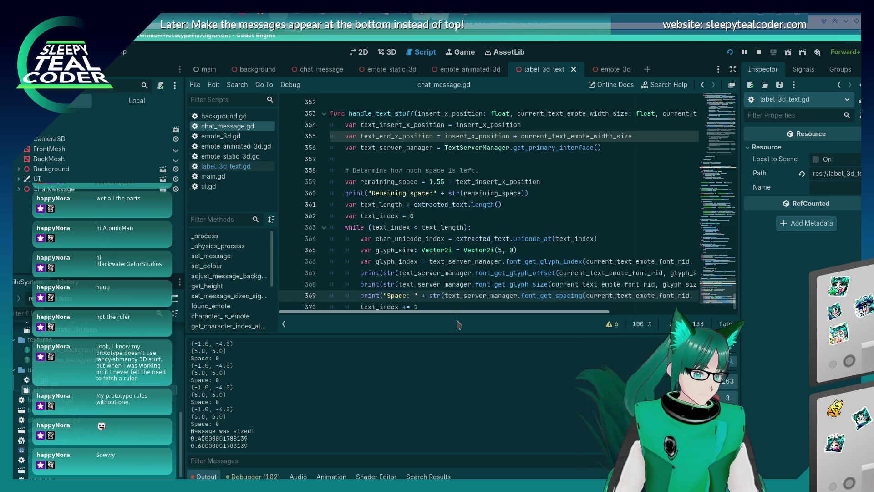
pyautogui.moveTo(462, 325); pyautogui.dragTo(465, 324)
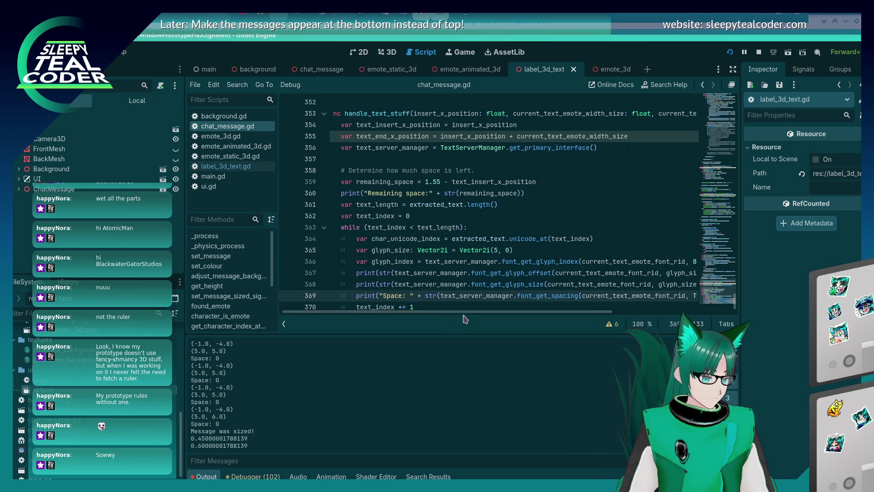
pyautogui.hotkey('shift', 'Up')
pyautogui.press('BackSpace')
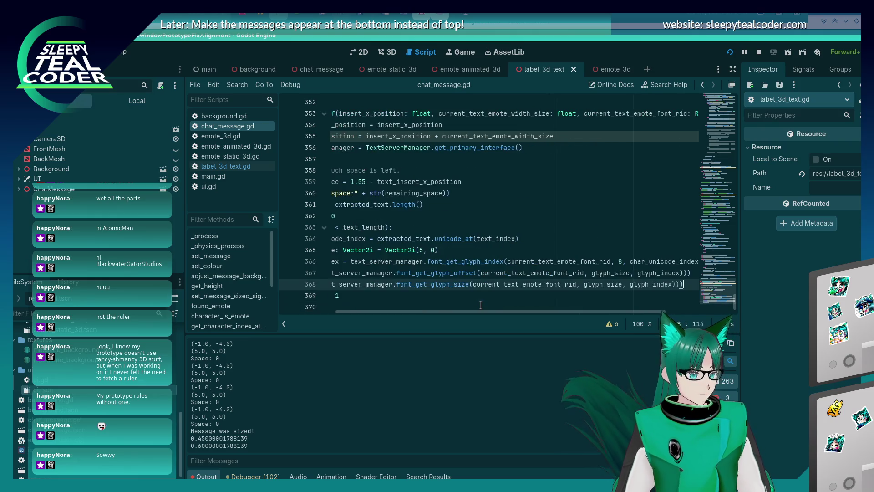
pyautogui.press('Home')
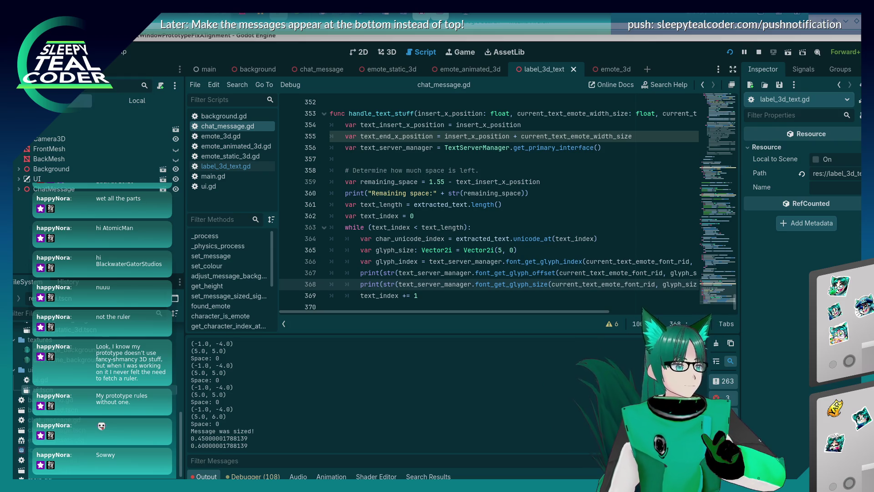
pyautogui.moveTo(499, 312)
pyautogui.mouseDown()
pyautogui.moveTo(598, 305)
pyautogui.moveTo(510, 296)
pyautogui.moveTo(471, 280)
pyautogui.mouseUp()
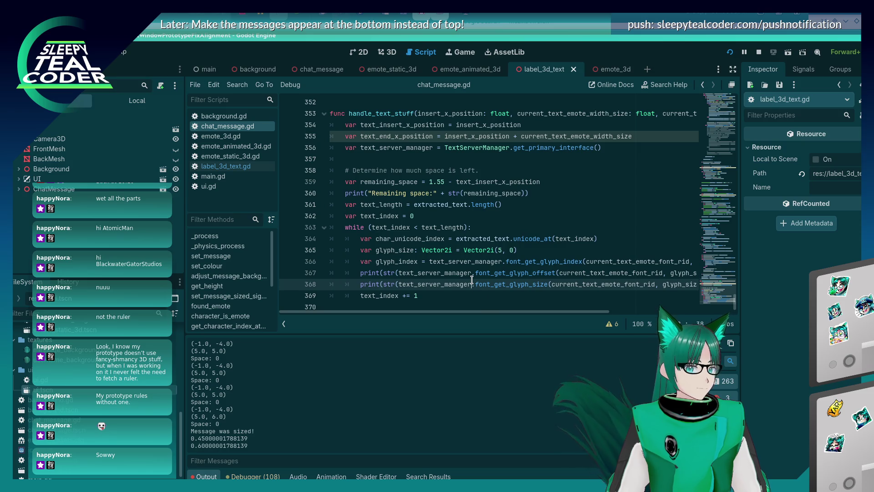
pyautogui.moveTo(475, 272)
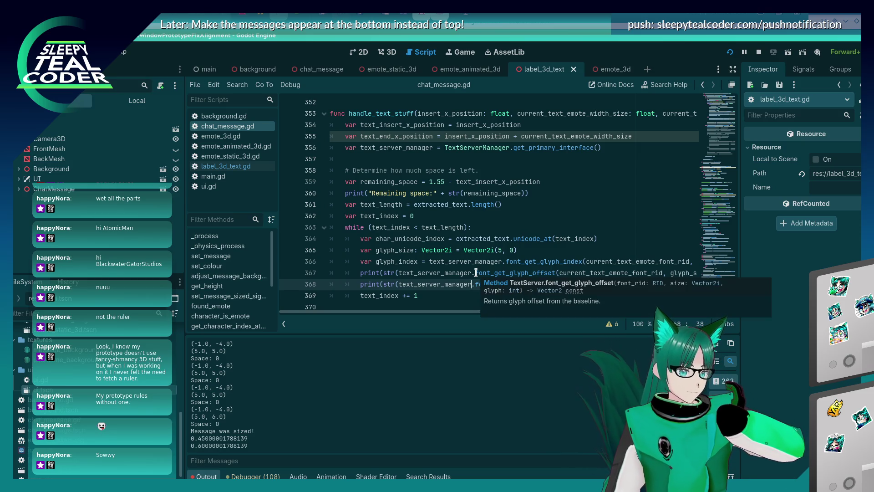
pyautogui.moveTo(455, 313)
pyautogui.mouseDown()
pyautogui.moveTo(479, 315)
pyautogui.moveTo(455, 314)
pyautogui.mouseUp()
pyautogui.click(437, 272)
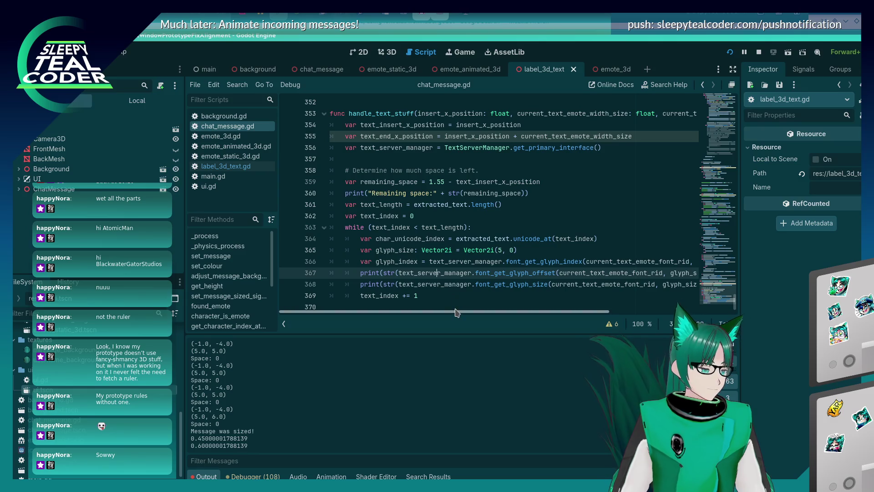
pyautogui.moveTo(457, 312)
pyautogui.mouseDown()
pyautogui.moveTo(500, 315)
pyautogui.moveTo(413, 319)
pyautogui.moveTo(496, 309)
pyautogui.moveTo(401, 311)
pyautogui.mouseUp()
pyautogui.doubleClick(408, 272)
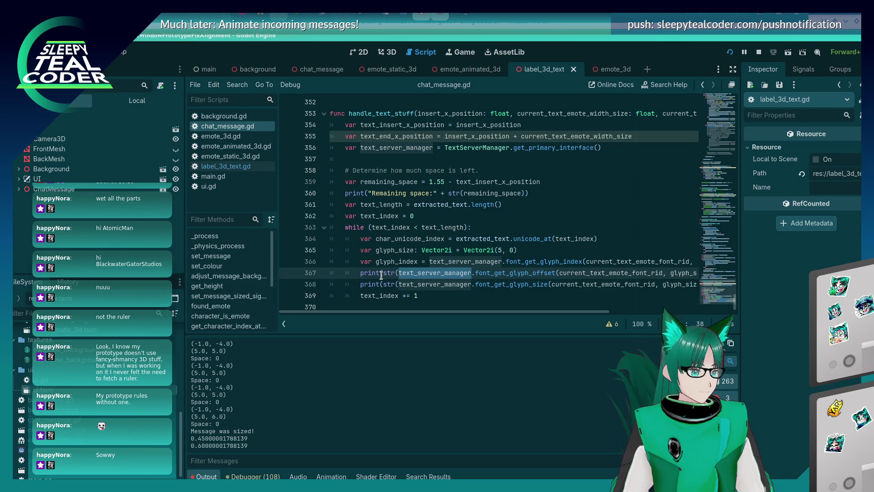
pyautogui.click(381, 275)
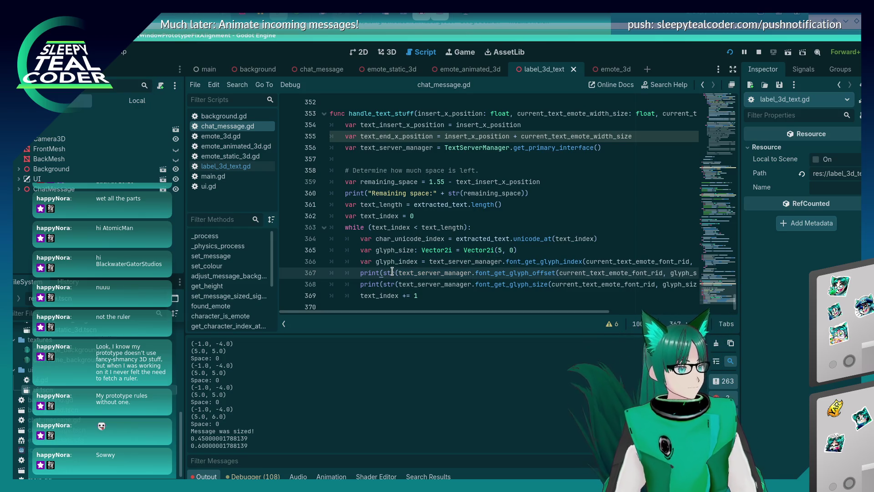
pyautogui.moveTo(406, 311)
pyautogui.mouseDown()
pyautogui.moveTo(529, 321)
pyautogui.moveTo(390, 312)
pyautogui.mouseUp()
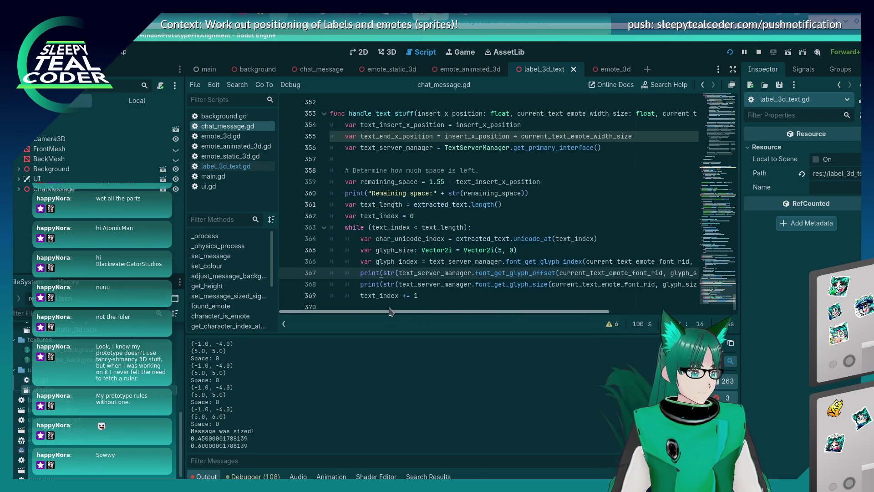
pyautogui.moveTo(384, 294)
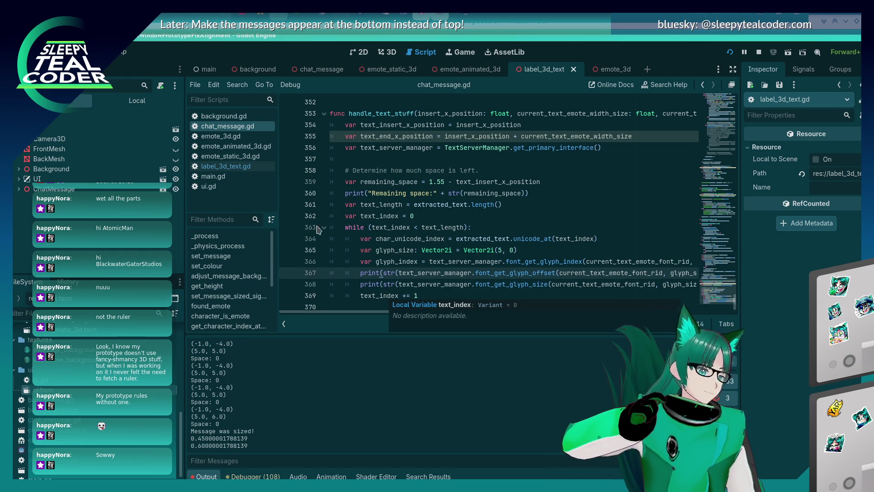
# Switch to label_3d_text.gd and insert a new line after the get_font_rid function
pyautogui.scroll(4, 498, 216)
pyautogui.scroll(-4, 498, 216)
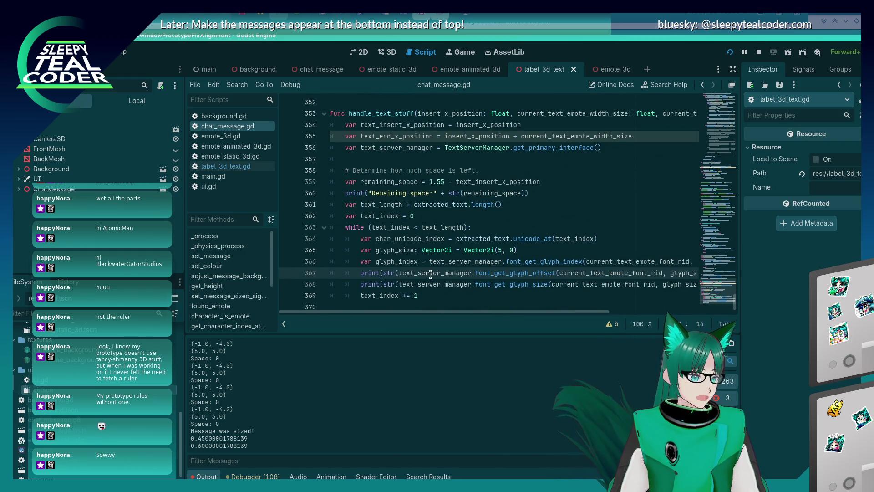
pyautogui.scroll(6, 431, 273)
pyautogui.scroll(-5, 431, 276)
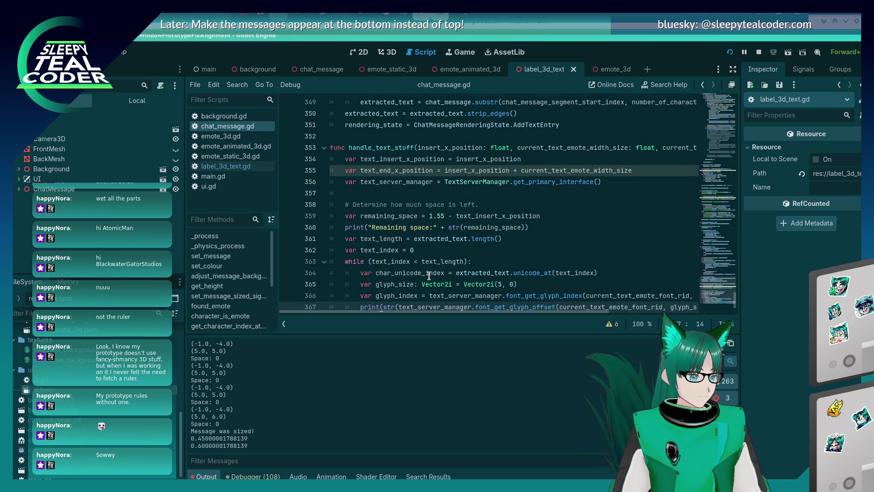
pyautogui.scroll(6, 427, 278)
pyautogui.scroll(15, 426, 282)
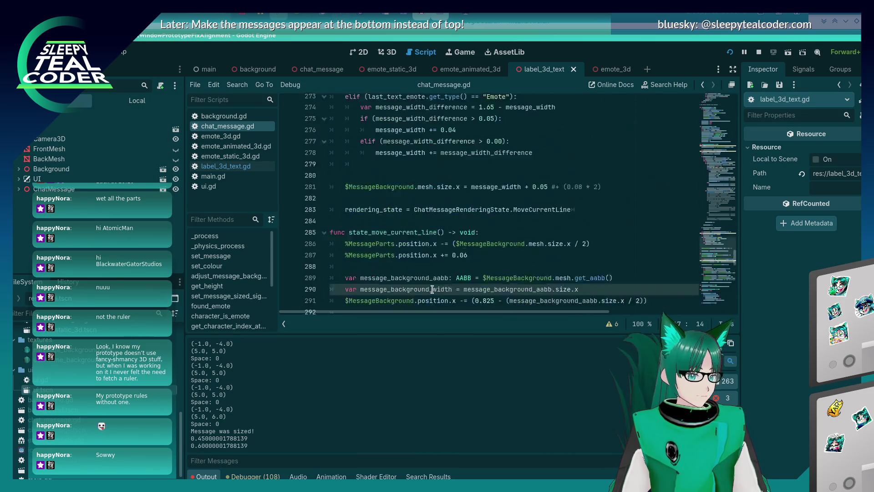
pyautogui.scroll(-15, 433, 293)
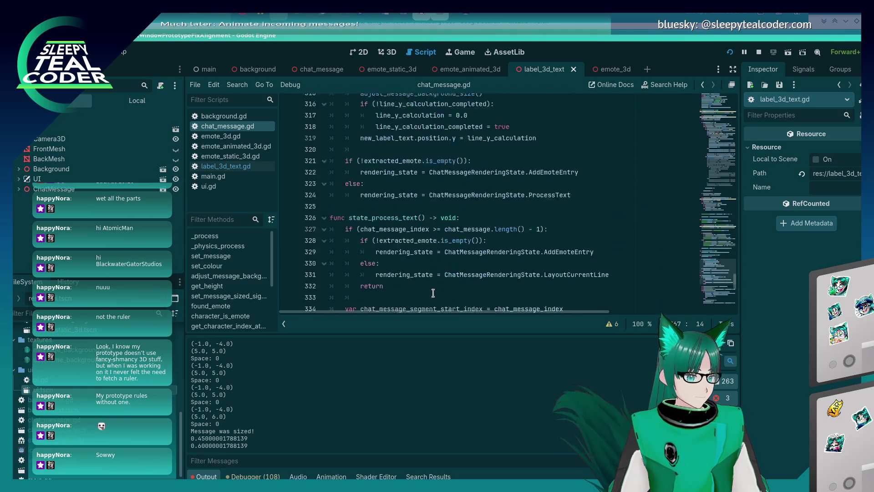
pyautogui.click(246, 166)
pyautogui.scroll(-1, 478, 288)
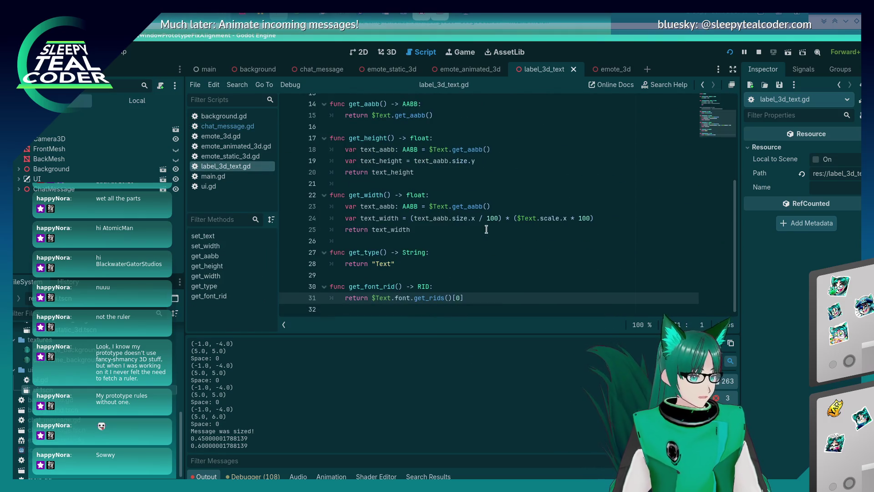
pyautogui.press('Return')
pyautogui.press('Return')
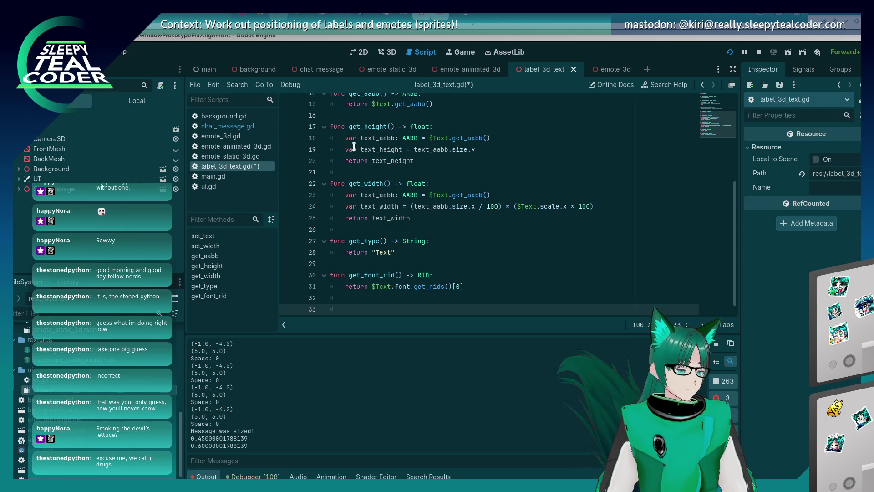
# Place the cursor at the end of get_font_rid and save label_3d_text.gd with Ctrl+S
pyautogui.click(368, 207)
pyautogui.scroll(-1, 369, 207)
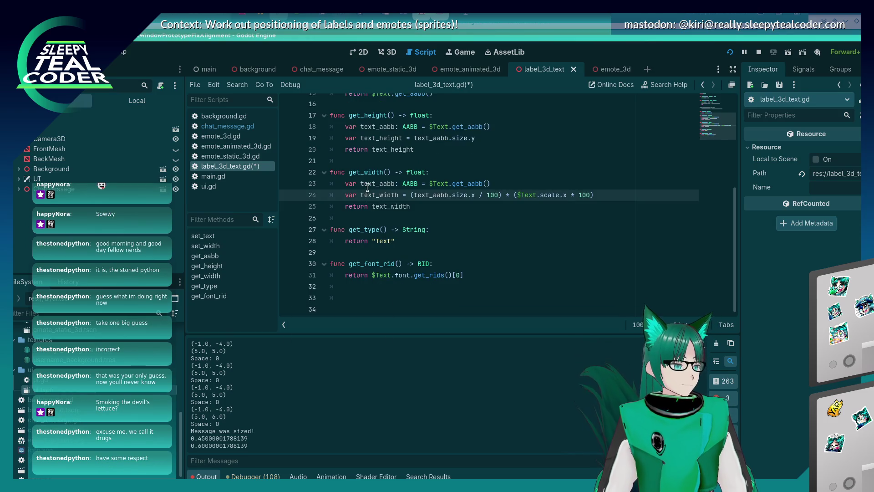
pyautogui.click(385, 206)
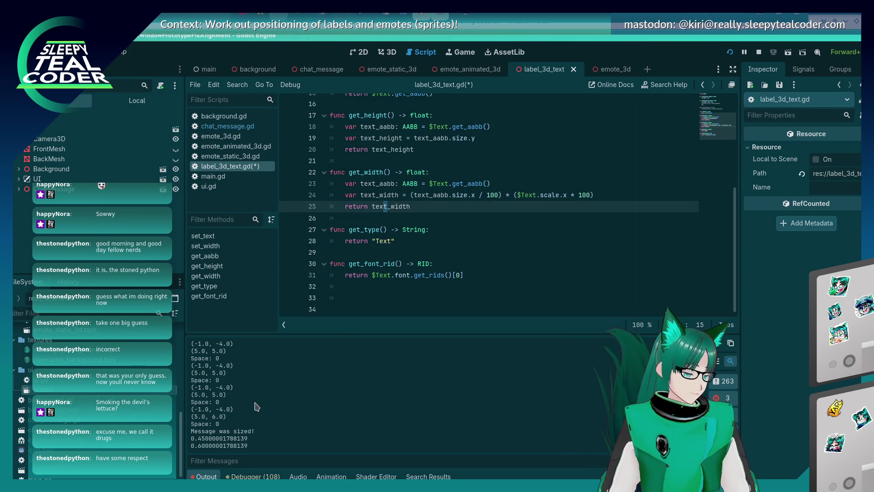
pyautogui.click(416, 286)
pyautogui.click(460, 262)
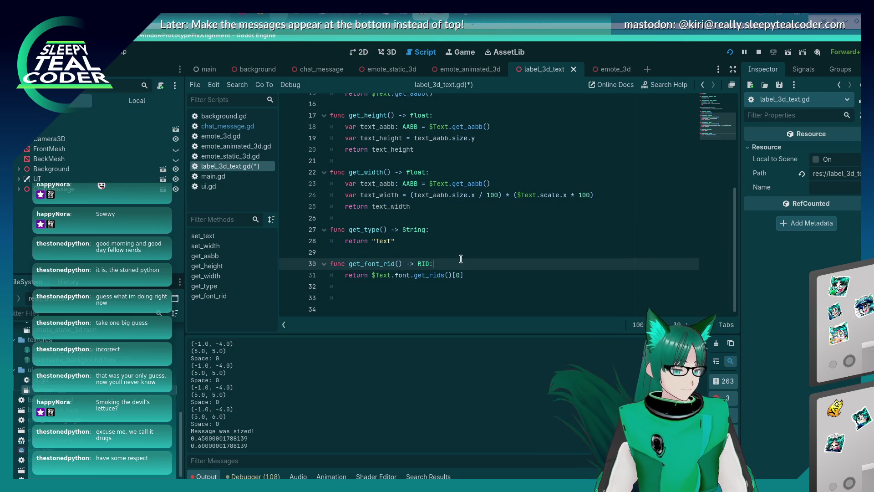
pyautogui.hotkey('ctrl', 's')
# Move the cursor up through the get_type and get_width lines
pyautogui.click(442, 240)
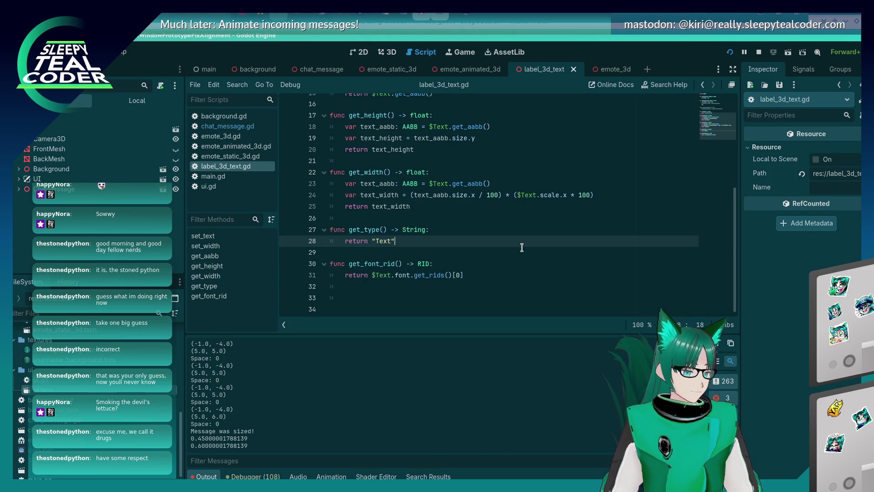
pyautogui.click(478, 231)
pyautogui.click(468, 219)
pyautogui.click(466, 204)
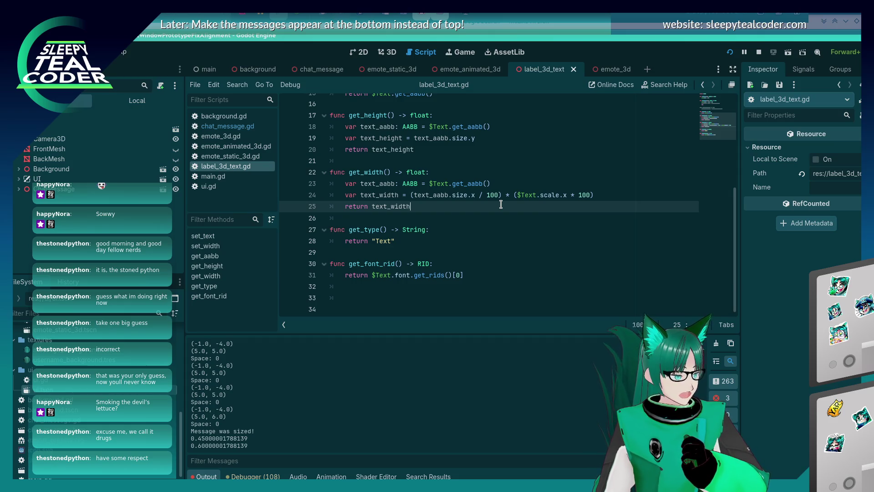
# Declare func get_font_size() -> Vector2i: below get_font_rid, starting its body with return $Text.font
pyautogui.click(431, 279)
pyautogui.press('Down')
pyautogui.press('Down')
pyautogui.write('unc ')
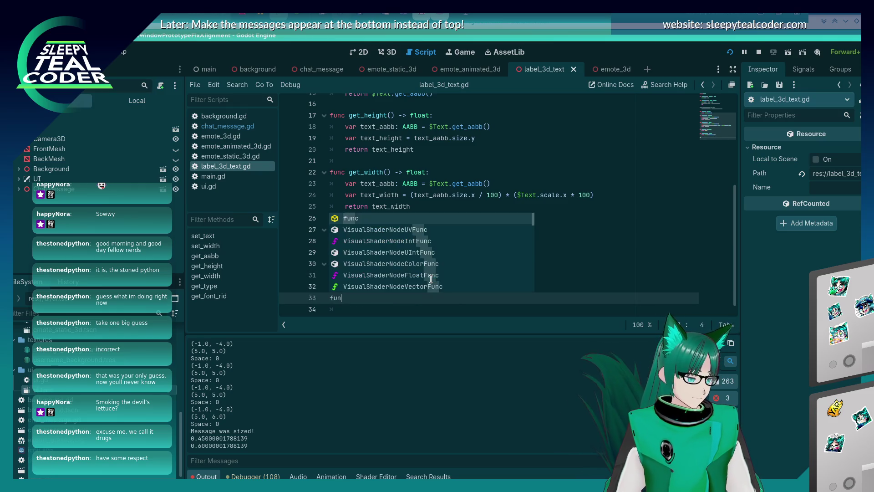
pyautogui.write('ge')
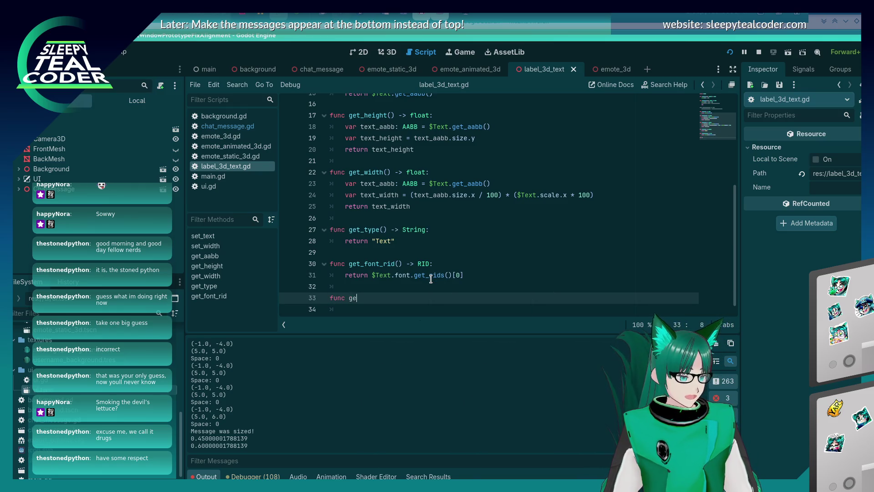
pyautogui.write('t_font_size() -> V')
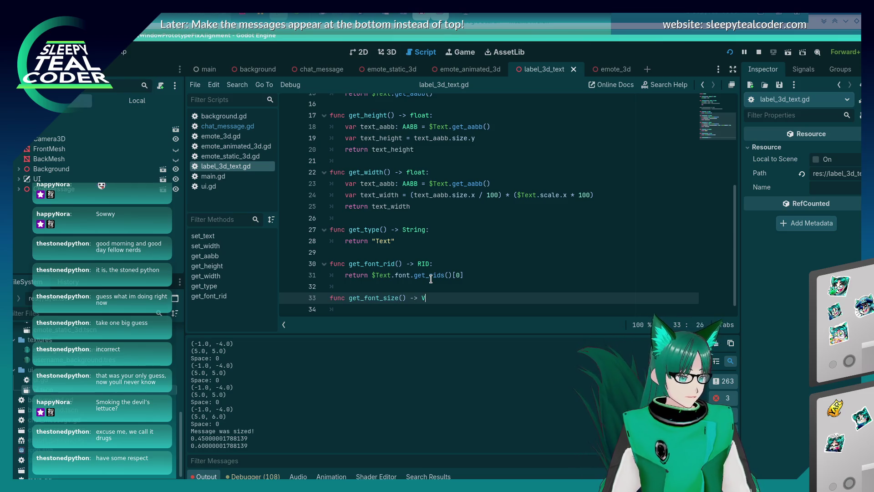
pyautogui.write('ector2i:')
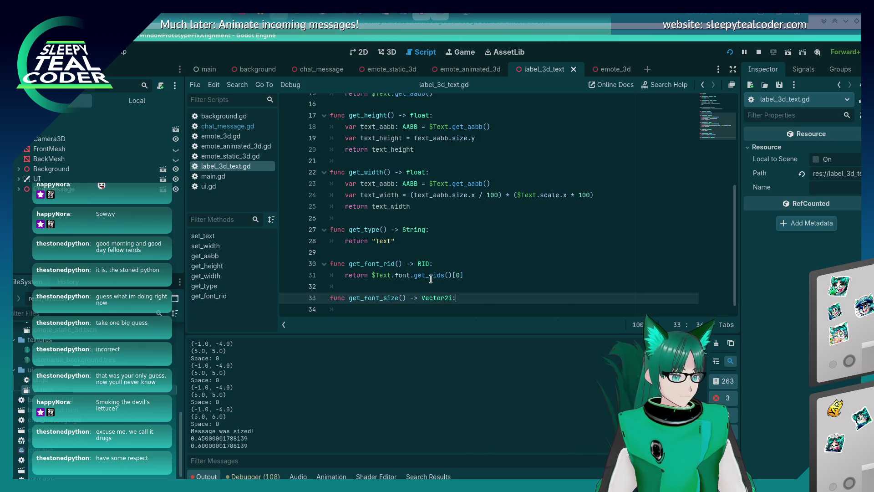
pyautogui.press('Return')
pyautogui.write('return $Te')
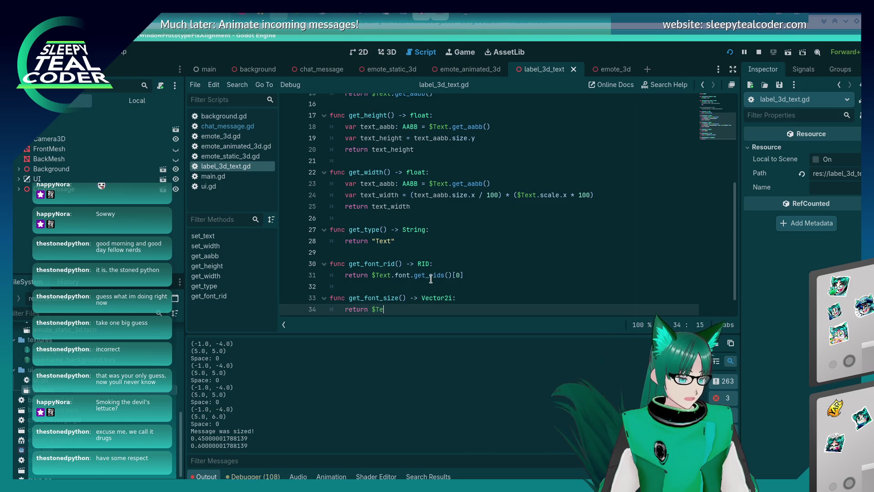
pyautogui.write('xt.font')
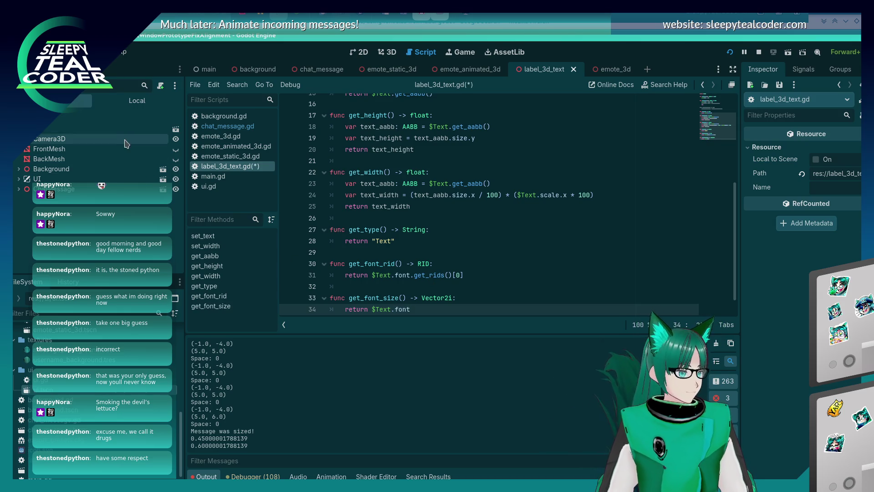
# Select the Text node in the local scene tree and scroll the Inspector to its Font Size property
pyautogui.click(131, 102)
pyautogui.click(57, 130)
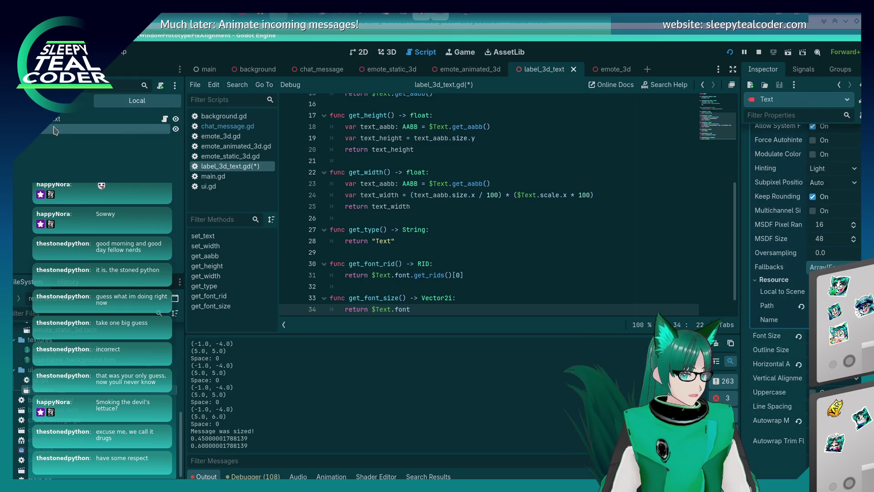
pyautogui.scroll(5, 763, 371)
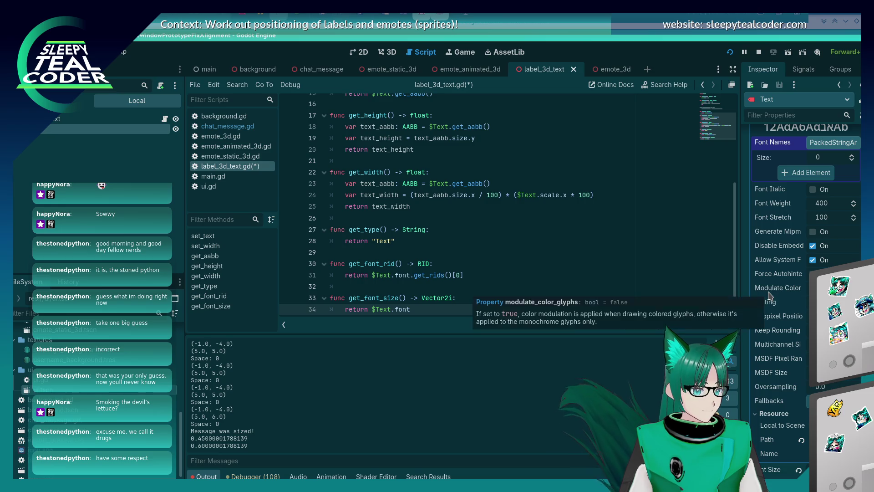
pyautogui.scroll(-2, 771, 273)
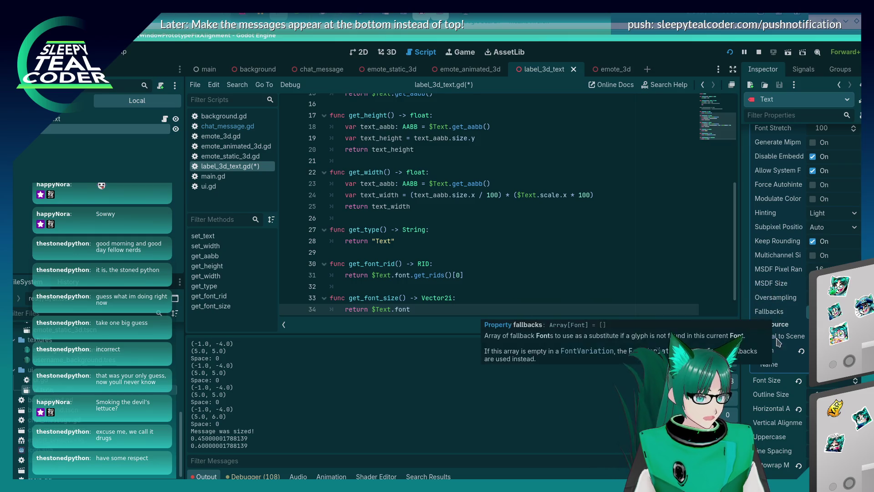
pyautogui.scroll(-3, 779, 339)
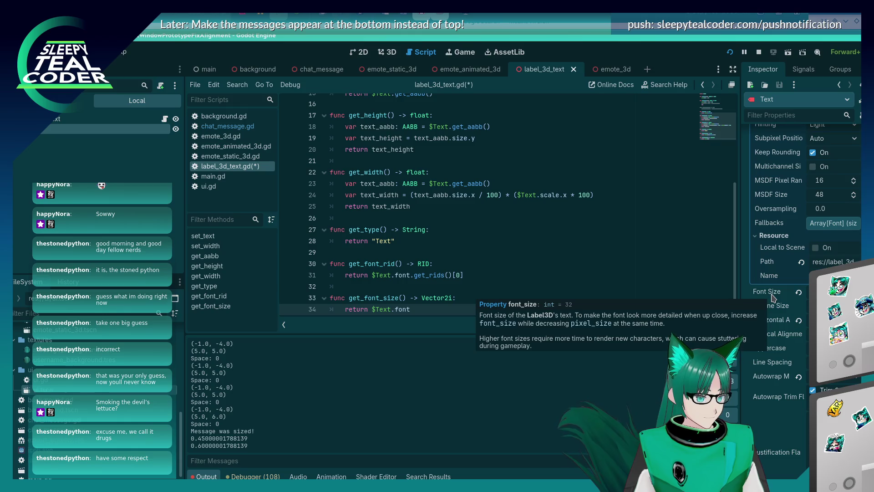
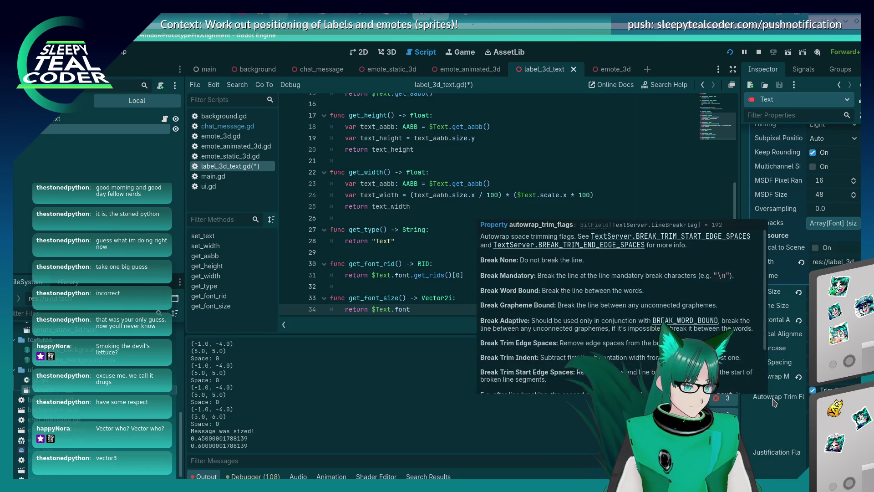
# Expand the text label's BiDi properties and look over the script, placing the caret on line 33
pyautogui.scroll(-3, 774, 400)
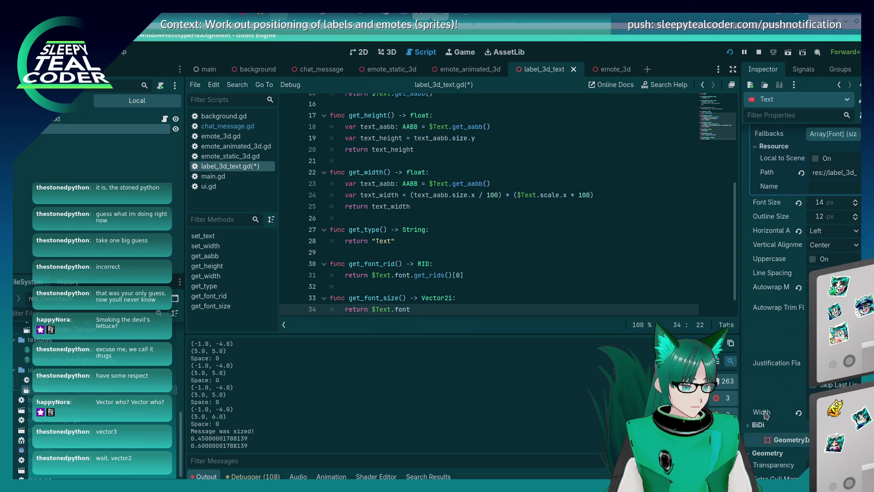
pyautogui.click(756, 425)
pyautogui.scroll(-4, 760, 386)
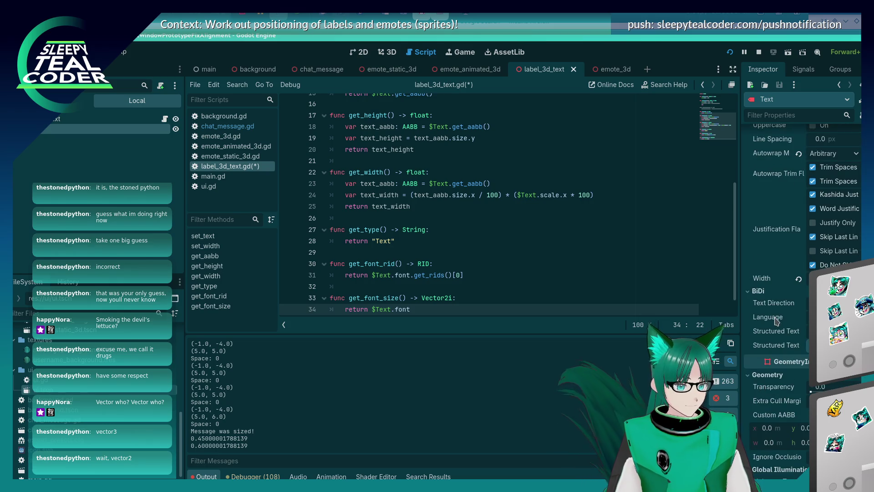
pyautogui.moveTo(777, 308)
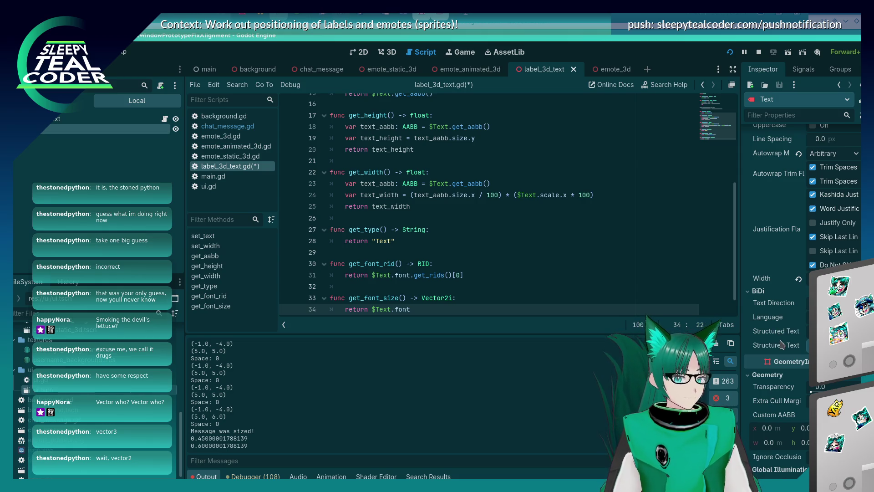
pyautogui.moveTo(782, 334)
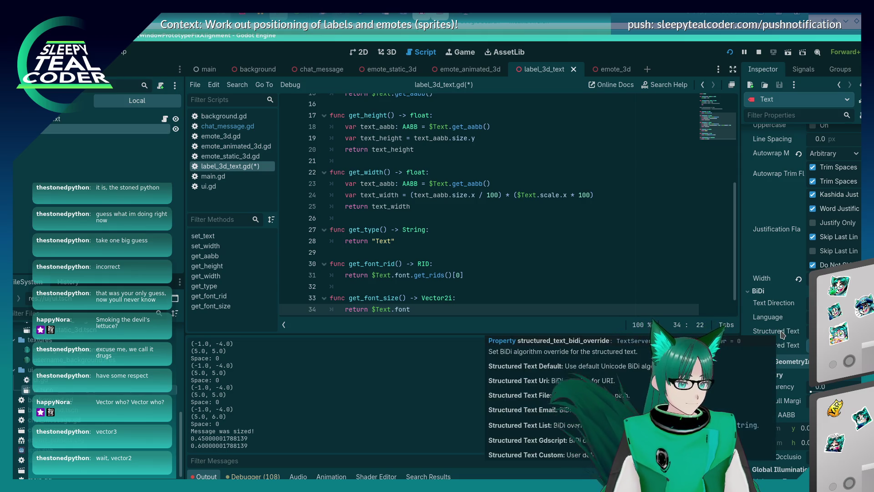
pyautogui.scroll(-4, 760, 418)
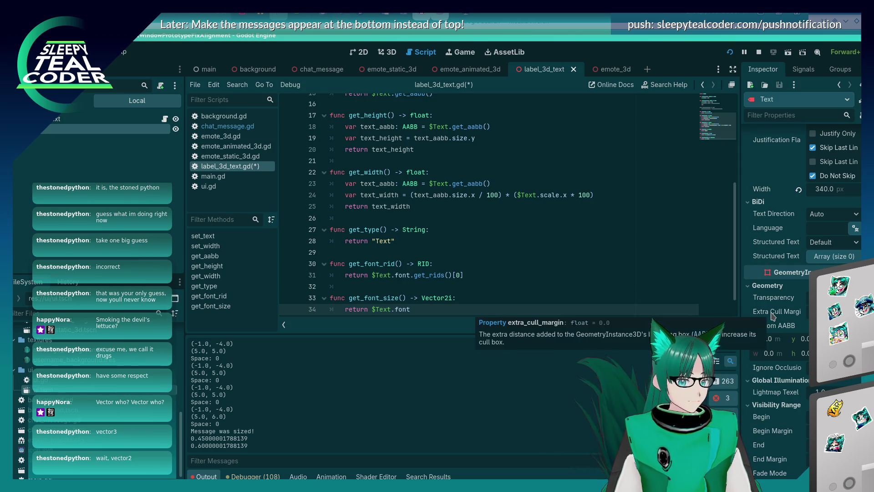
pyautogui.scroll(-4, 767, 387)
pyautogui.scroll(-8, 766, 387)
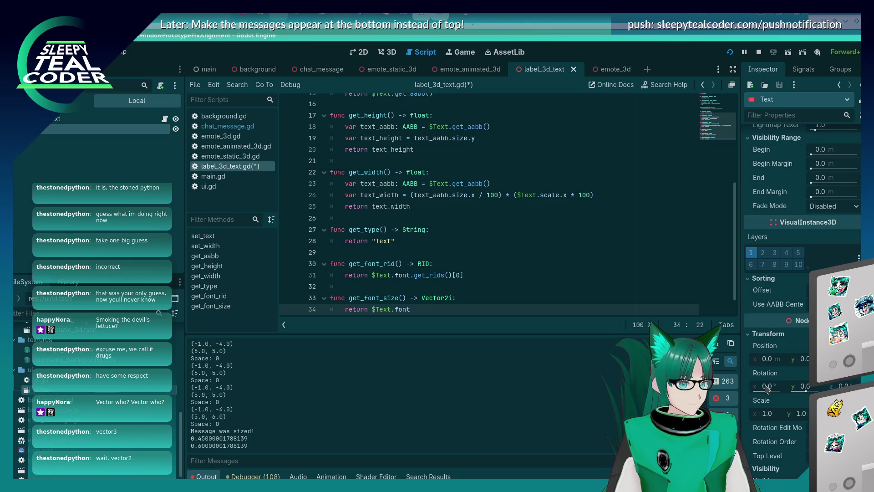
pyautogui.scroll(-4, 766, 387)
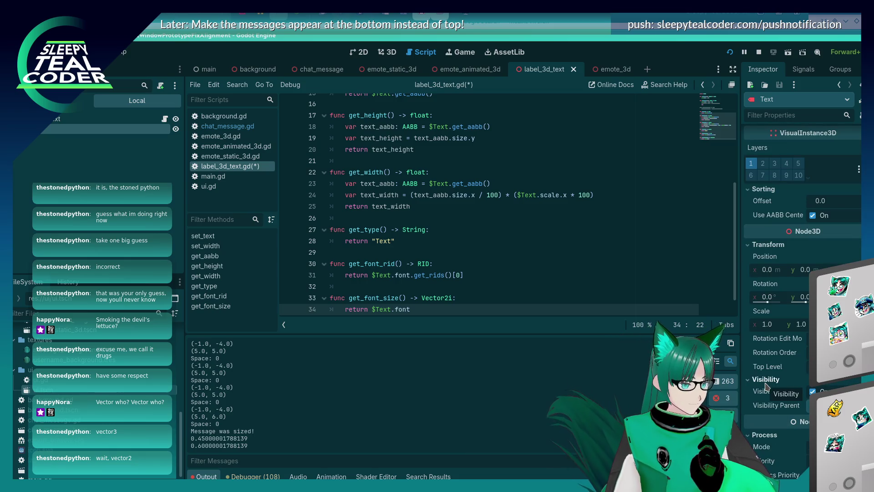
pyautogui.scroll(-5, 766, 386)
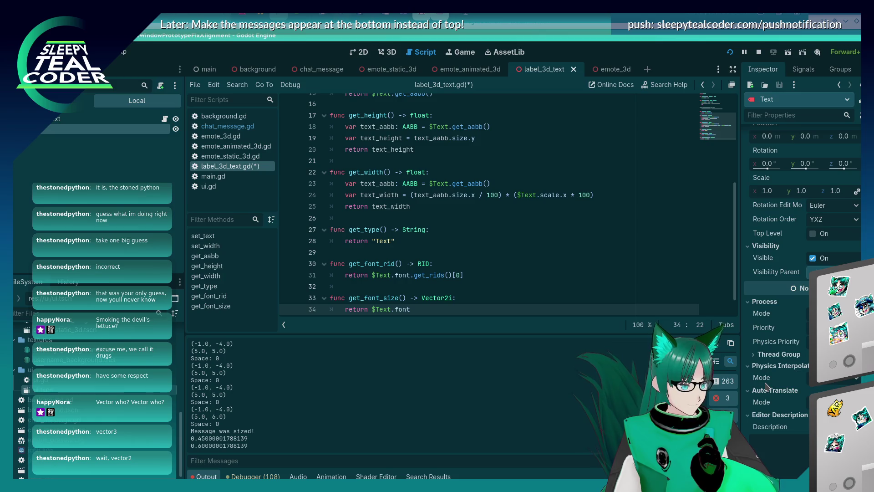
pyautogui.scroll(15, 766, 387)
pyautogui.scroll(20, 766, 386)
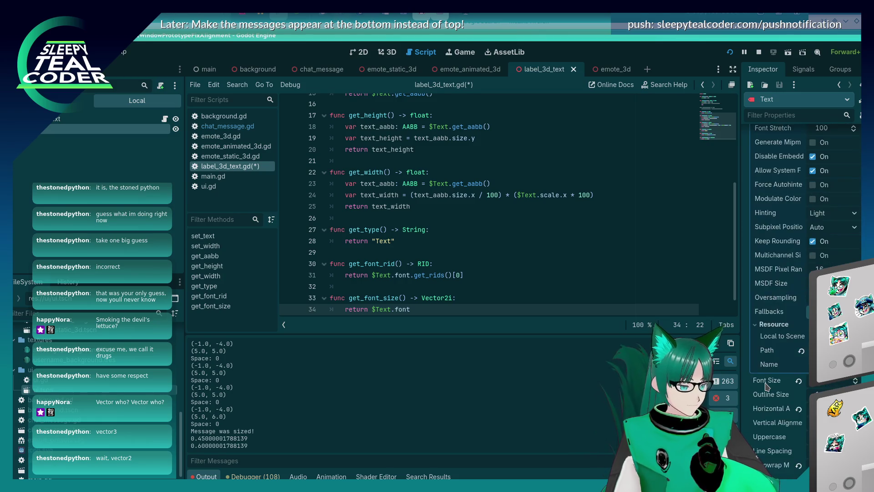
pyautogui.scroll(10, 766, 386)
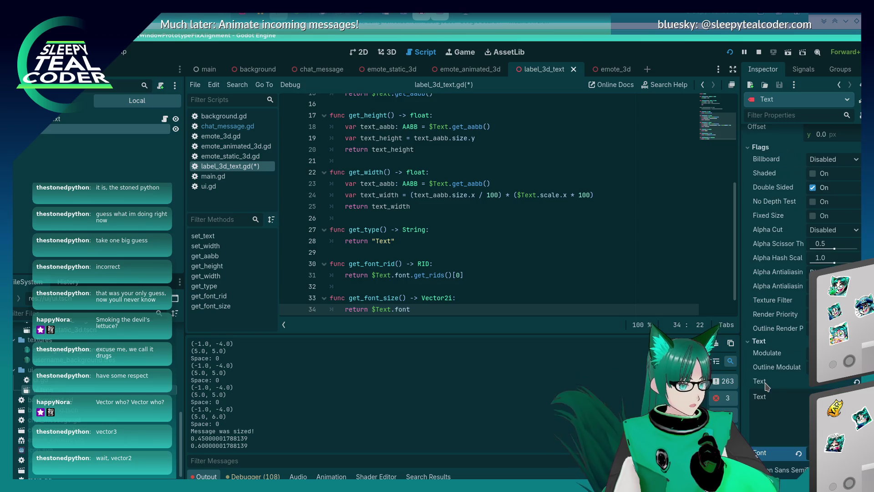
pyautogui.click(589, 296)
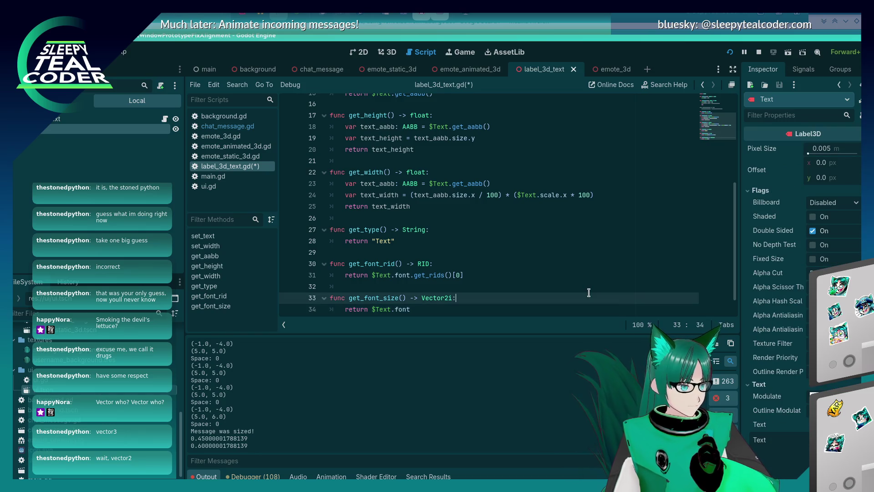
# In chat_message.gd, change the glyph size on line 365 to Vector2i(50, 50)
pyautogui.click(246, 127)
pyautogui.scroll(-5, 404, 213)
pyautogui.scroll(-4, 404, 213)
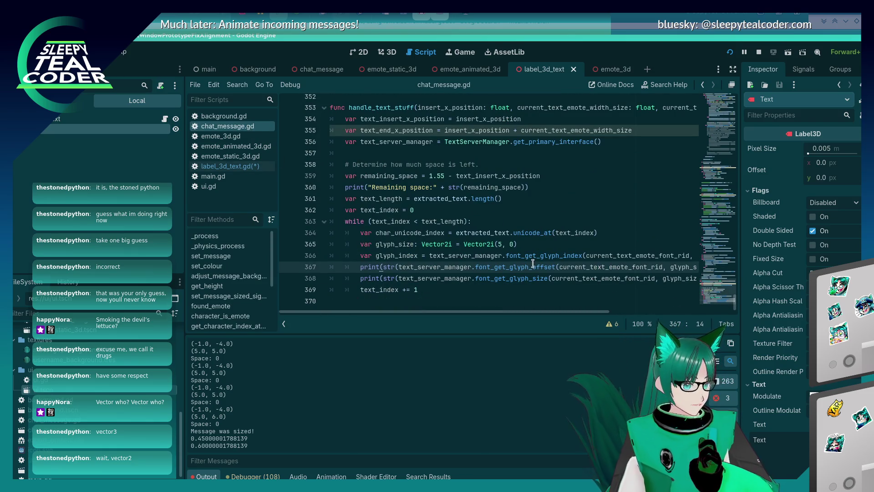
pyautogui.scroll(1, 500, 242)
pyautogui.scroll(-1, 503, 241)
pyautogui.click(503, 241)
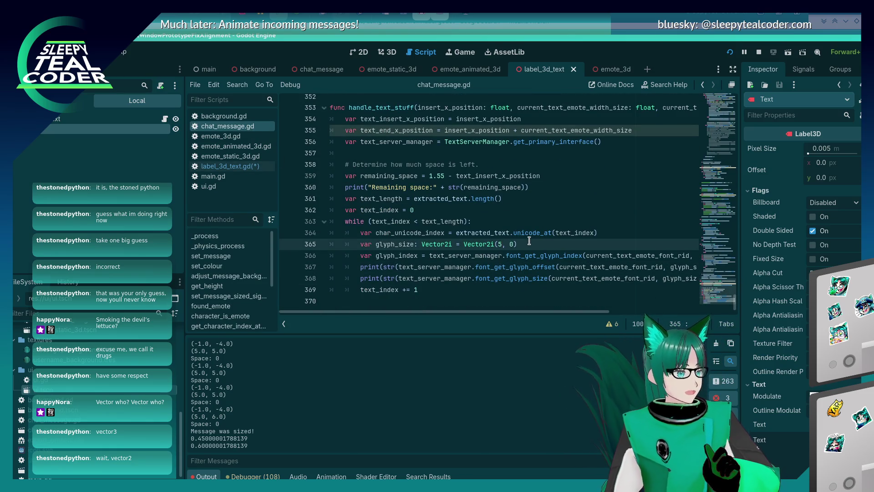
pyautogui.write('0')
pyautogui.press('Right')
pyautogui.press('Right')
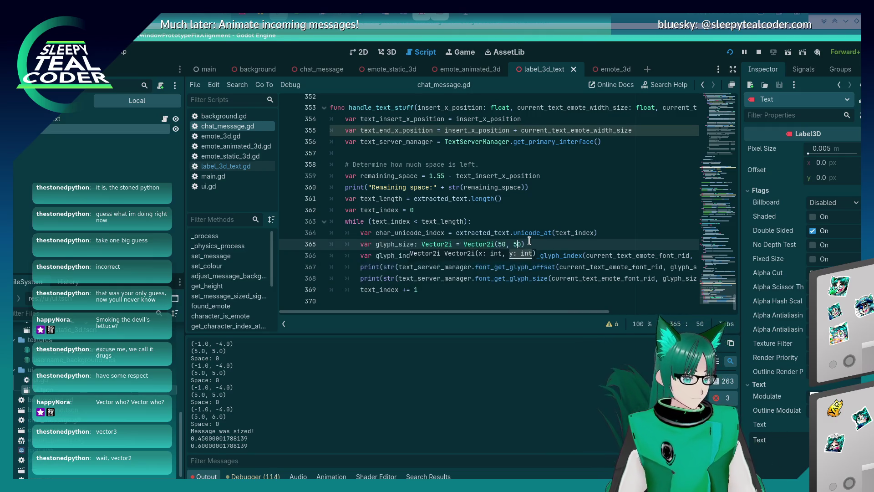
# Check the rerun chat window's printed glyph offsets, then return to the script editor
pyautogui.hotkey('alt', 'Tab')
pyautogui.click(350, 239)
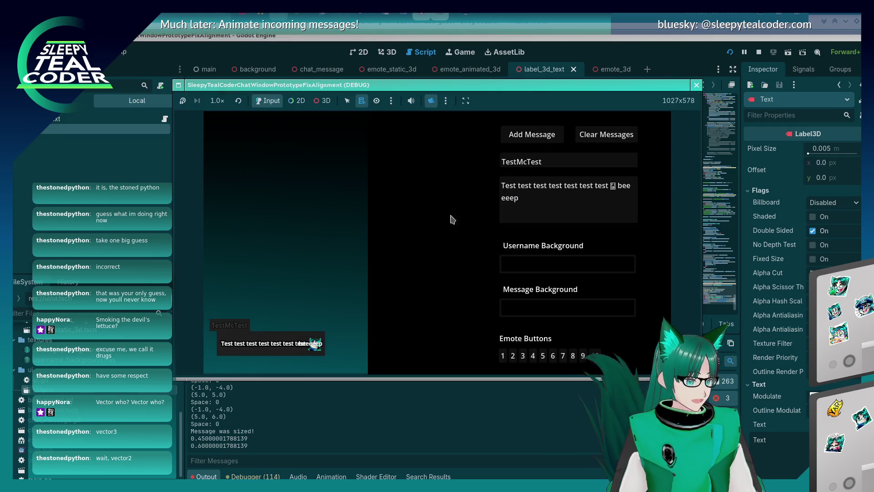
pyautogui.hotkey('alt', 'Tab')
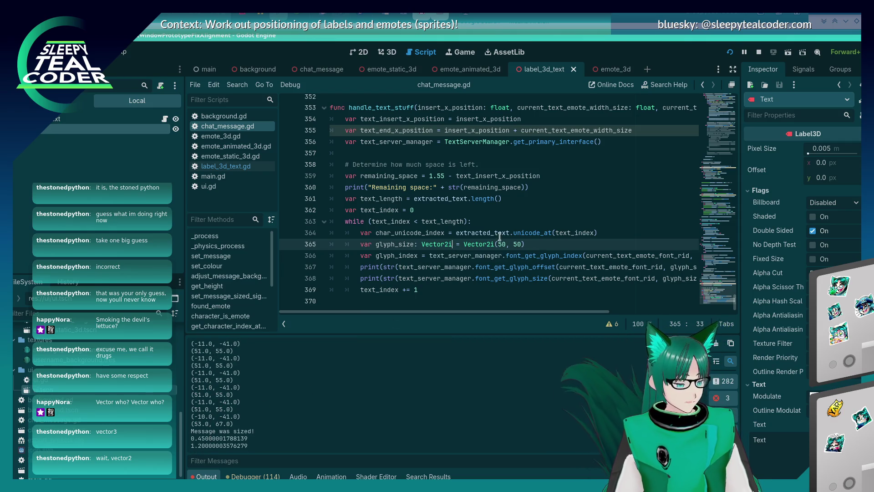
# Restore the glyph size to Vector2i(5, 5) and save chat_message.gd
pyautogui.press('BackSpace')
pyautogui.press('Left')
pyautogui.press('Left')
pyautogui.press('BackSpace')
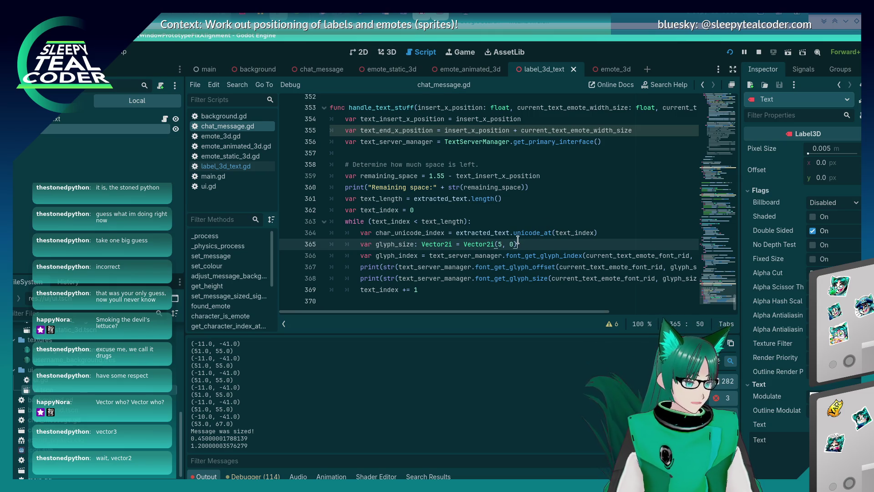
pyautogui.press('End')
pyautogui.write('5')
pyautogui.hotkey('ctrl', 's')
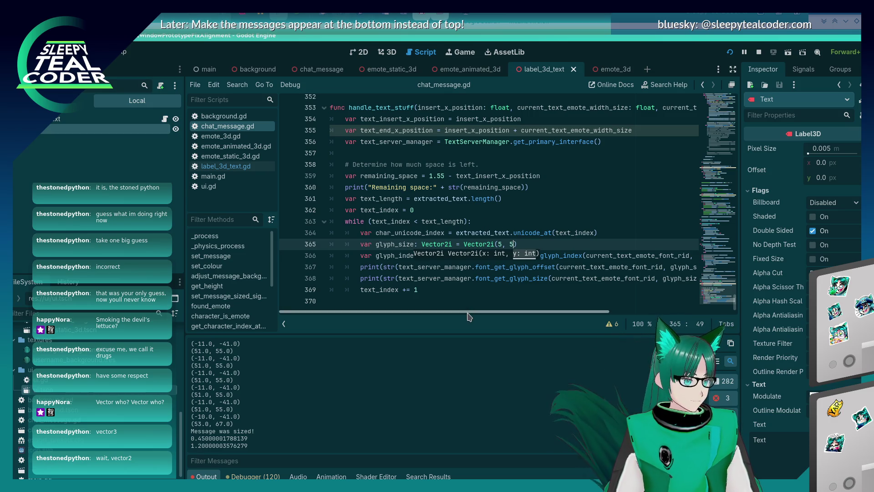
# Read the font_get_glyph_offset docs on the print line, ending at line 364
pyautogui.hscroll(3, 470, 301)
pyautogui.click(436, 267)
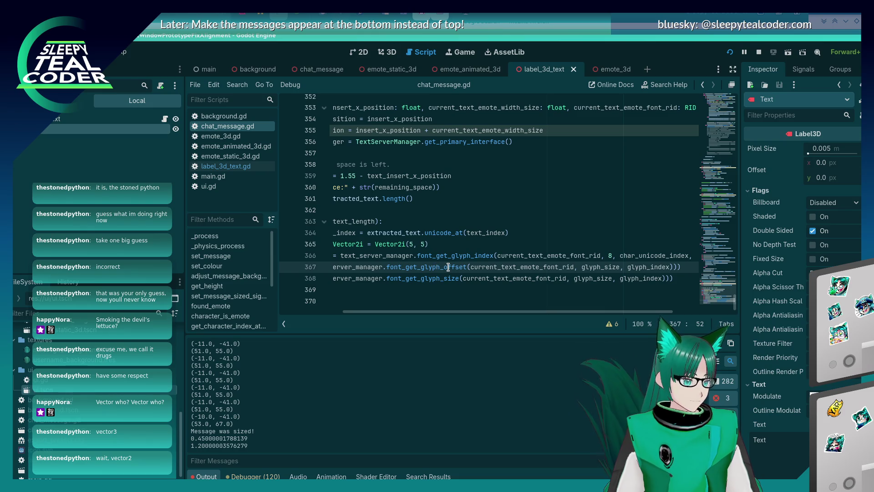
pyautogui.moveTo(448, 267)
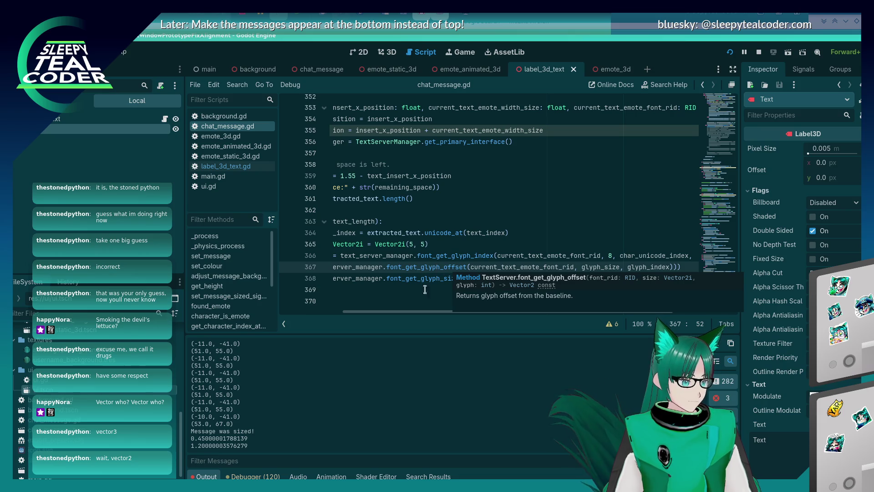
pyautogui.hscroll(-3, 435, 277)
pyautogui.click(442, 255)
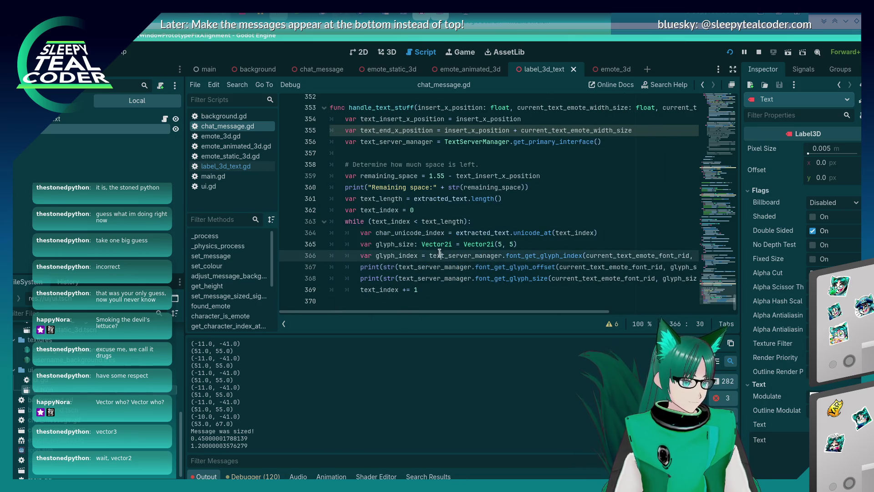
pyautogui.moveTo(484, 310)
pyautogui.mouseDown()
pyautogui.moveTo(567, 306)
pyautogui.moveTo(484, 309)
pyautogui.mouseUp()
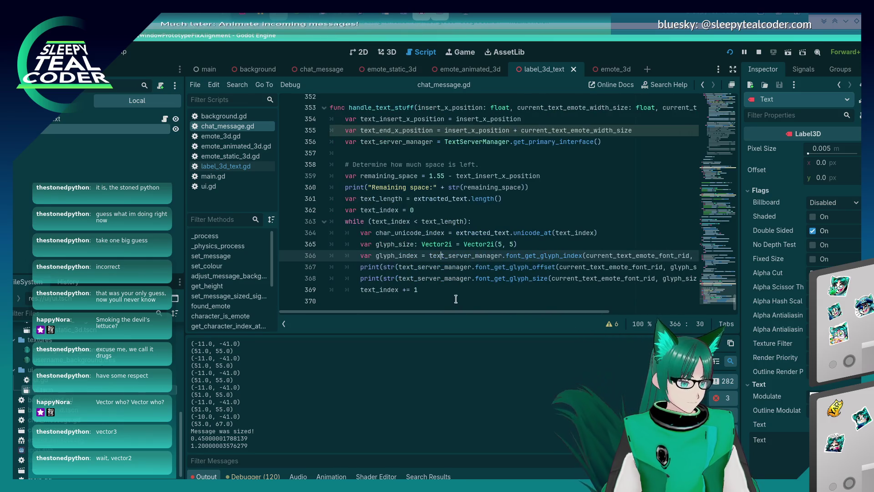
pyautogui.click(615, 233)
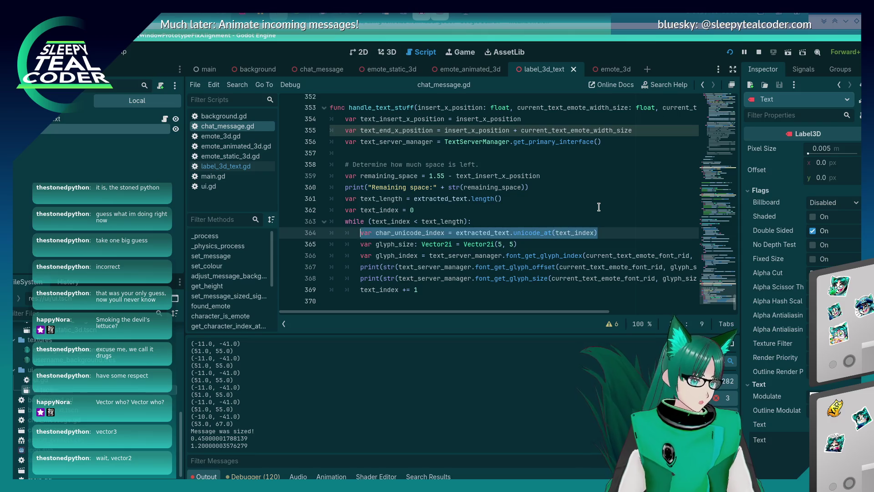
# Add a char_unicode_space_index declaration with a pasted unicode_at call above the while loop
pyautogui.press('Up')
pyautogui.press('Up')
pyautogui.press('Return')
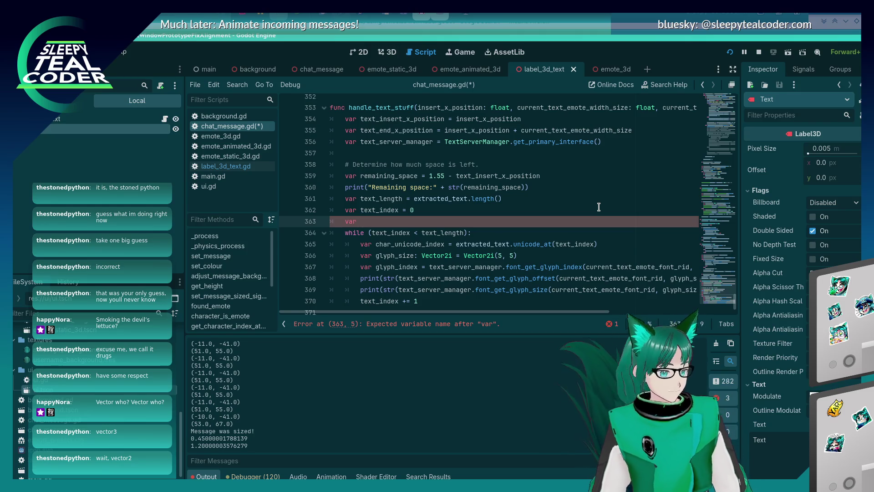
pyautogui.write('har_uni')
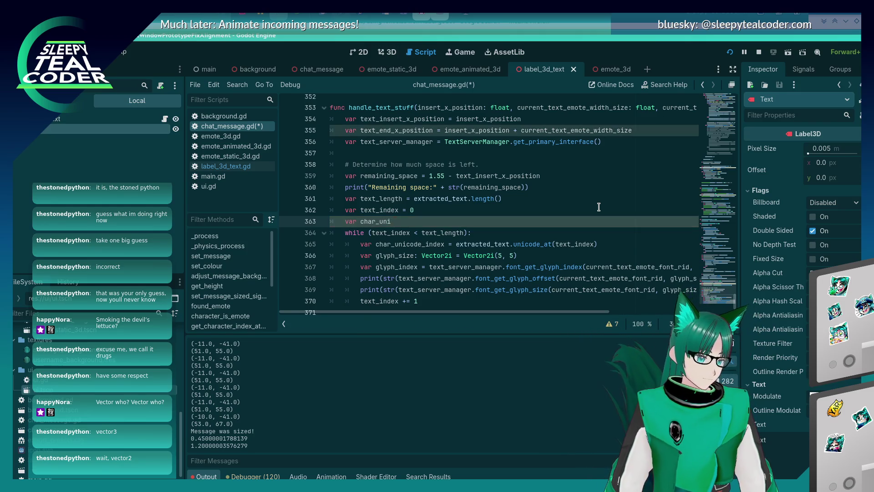
pyautogui.write('code_space_index =')
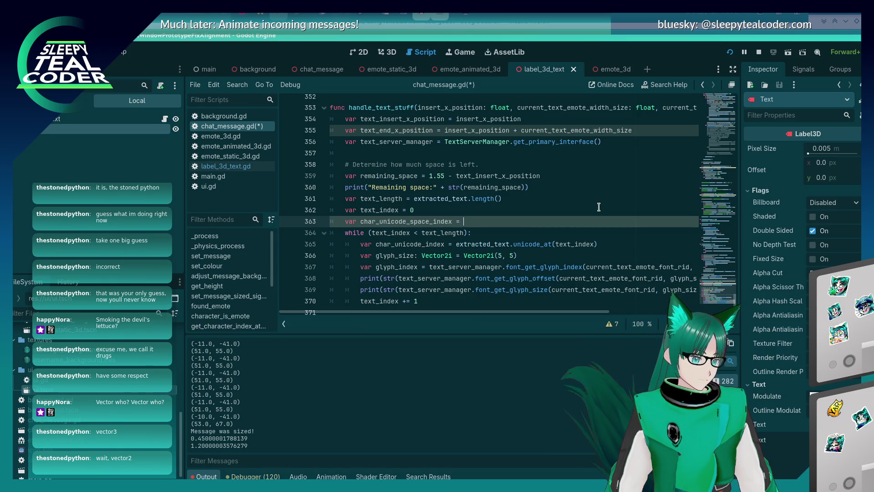
pyautogui.write('var char_unicode_index = extracted_text.unicode_at(text_index)')
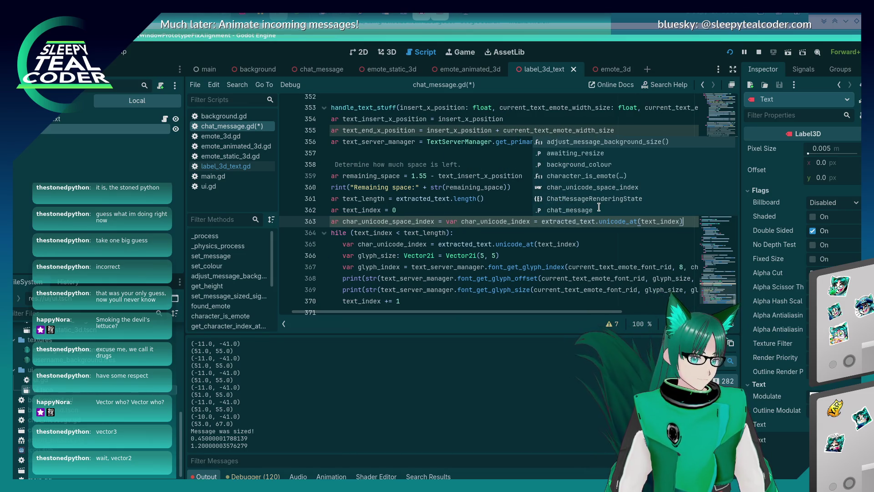
pyautogui.press('BackSpace')
pyautogui.press('BackSpace')
pyautogui.press('BackSpace')
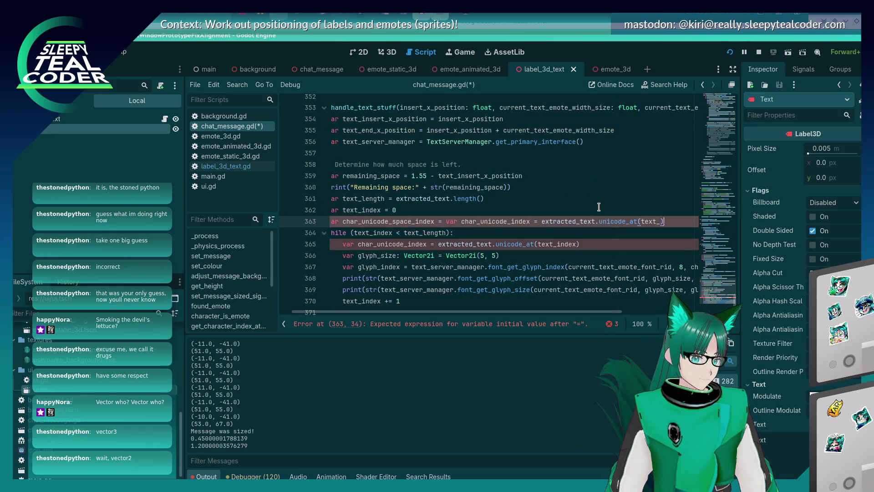
pyautogui.press('Right')
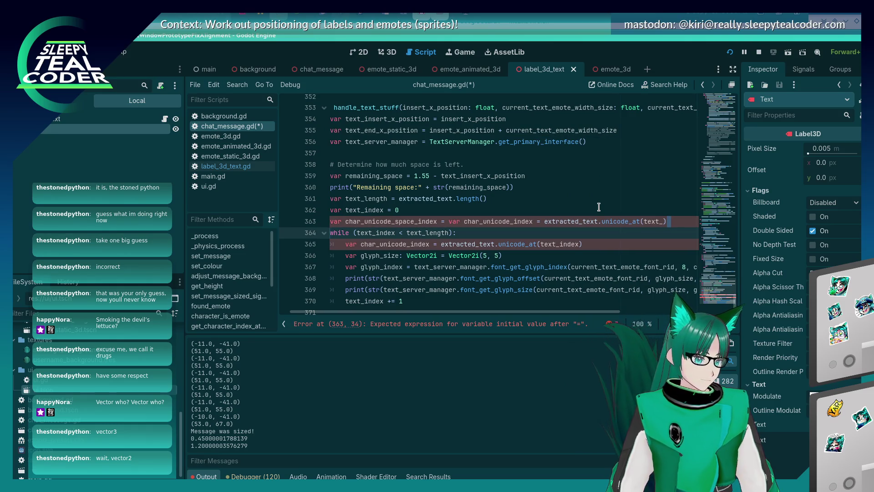
# Rewrite line 363 as a " ".unicode_at lookup for the space character
pyautogui.click(448, 222)
pyautogui.hotkey('shift', 'End')
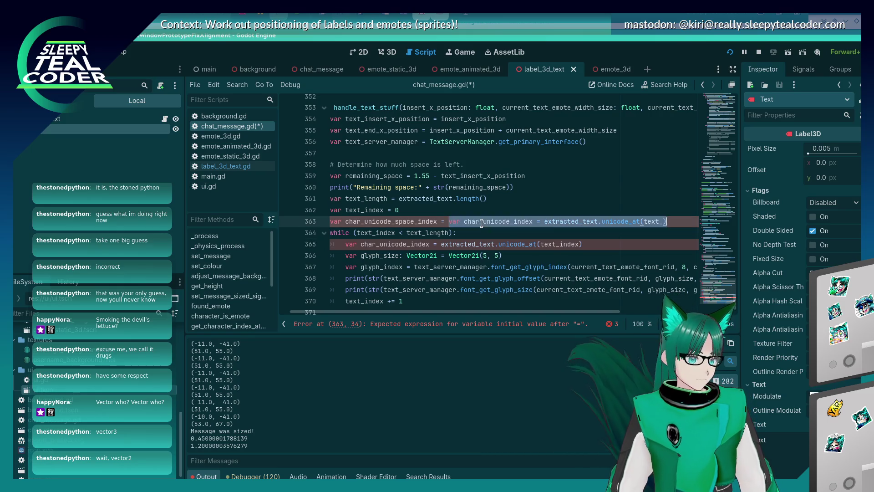
pyautogui.write('"".')
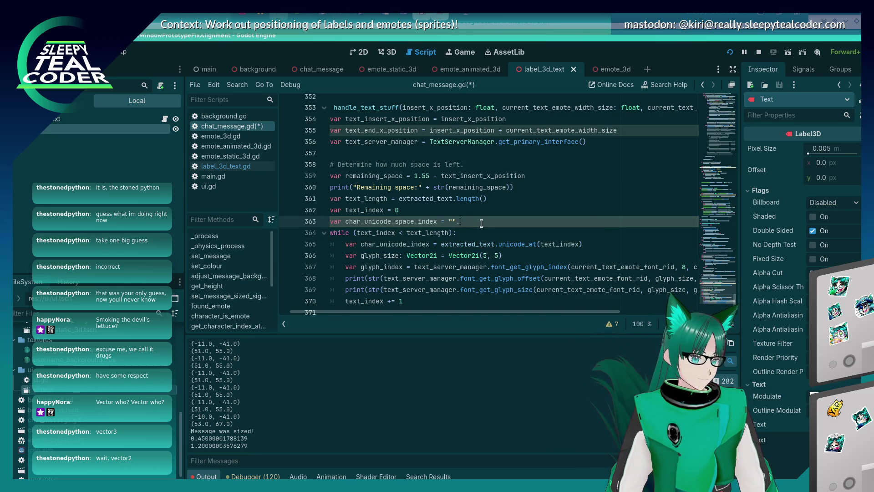
pyautogui.write('unic')
pyautogui.press('Return')
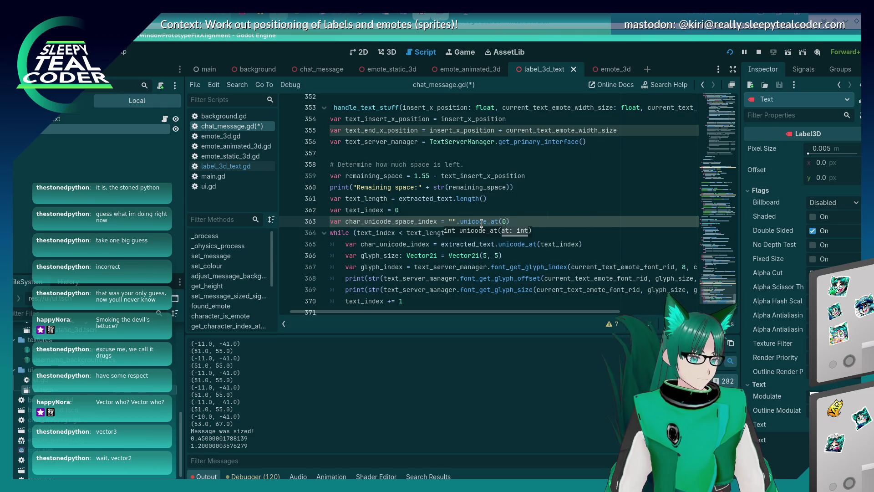
pyautogui.press('Left')
pyautogui.press('Left')
pyautogui.press('Left')
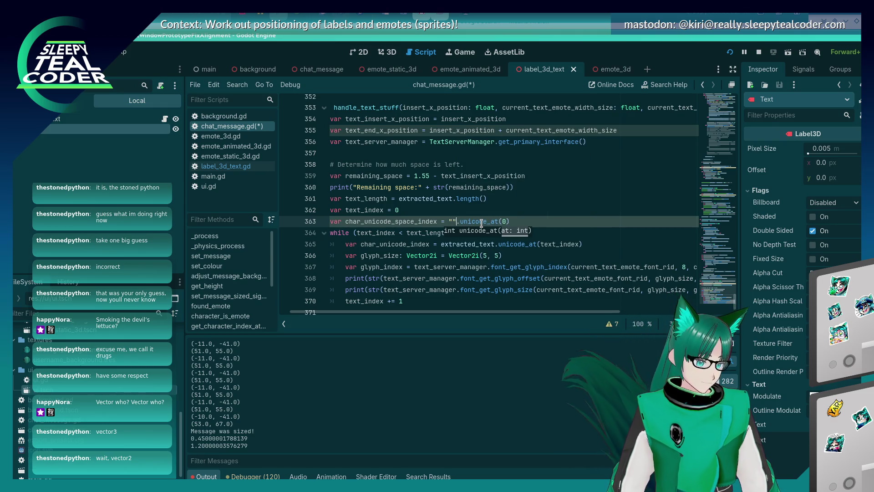
pyautogui.press('End')
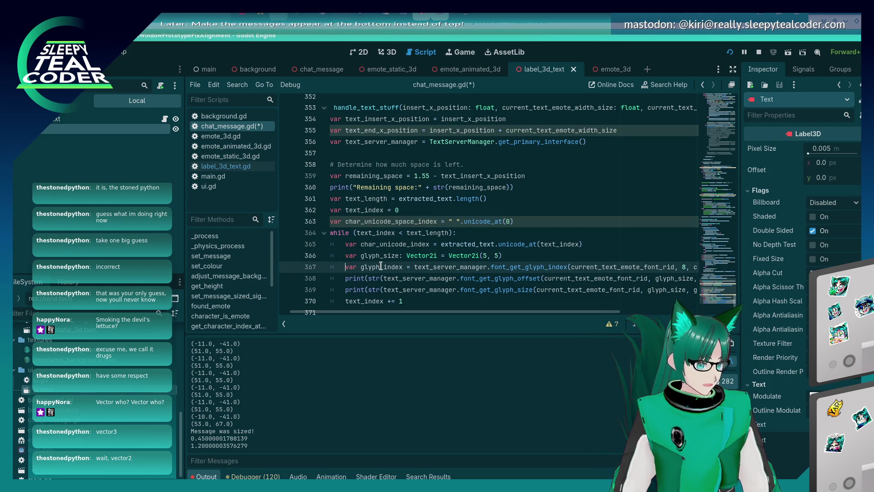
# Remove the faulty char_unicode_space_index line 363 entirely
pyautogui.hscroll(3, 381, 266)
pyautogui.hotkey('ctrl', 'v')
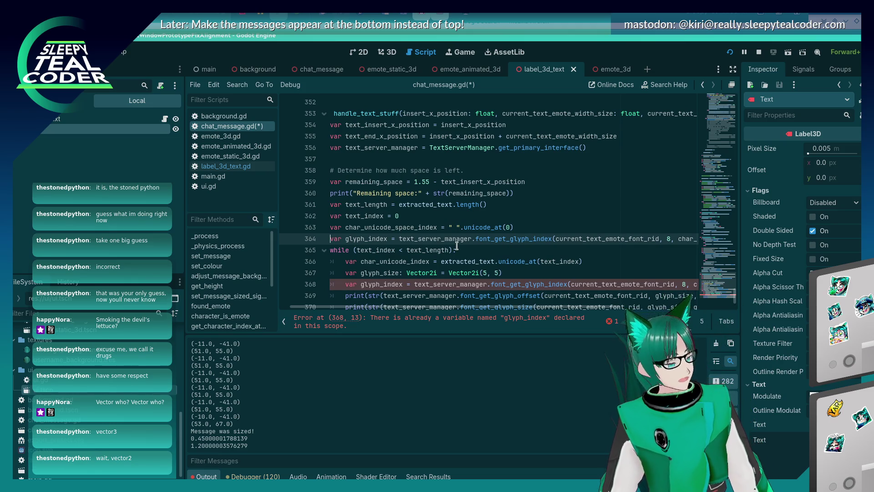
pyautogui.hotkey('ctrl', 'z')
pyautogui.press('BackSpace')
pyautogui.press('BackSpace')
pyautogui.press('BackSpace')
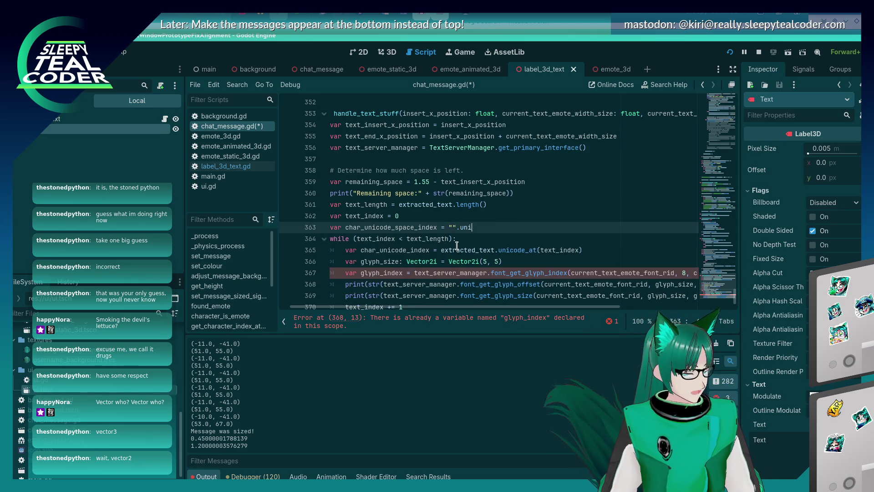
pyautogui.write('var char_unicode_index = extracted_text.unicode_at(text_i)')
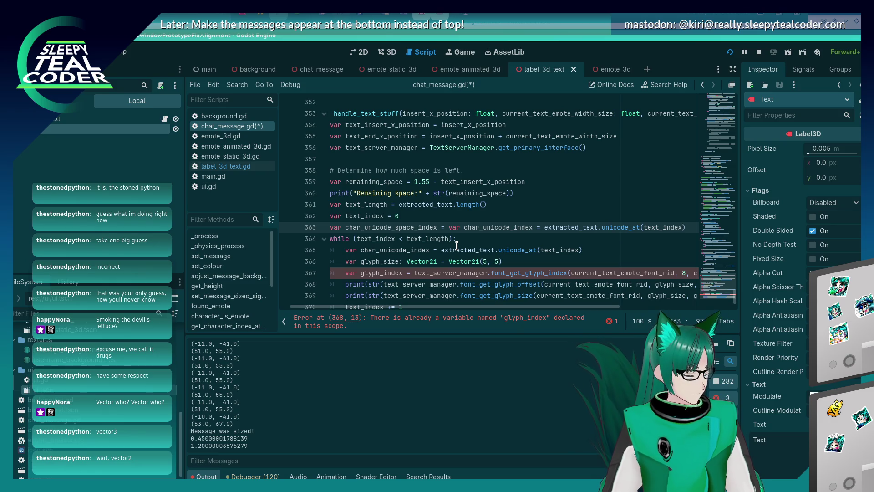
pyautogui.hotkey('ctrl', 'BackSpace')
pyautogui.hotkey('ctrl', 'BackSpace')
pyautogui.hotkey('ctrl', 'BackSpace')
pyautogui.press('BackSpace')
# Save the error-free chat_message.gd and switch to Firefox
pyautogui.hotkey('ctrl', 's')
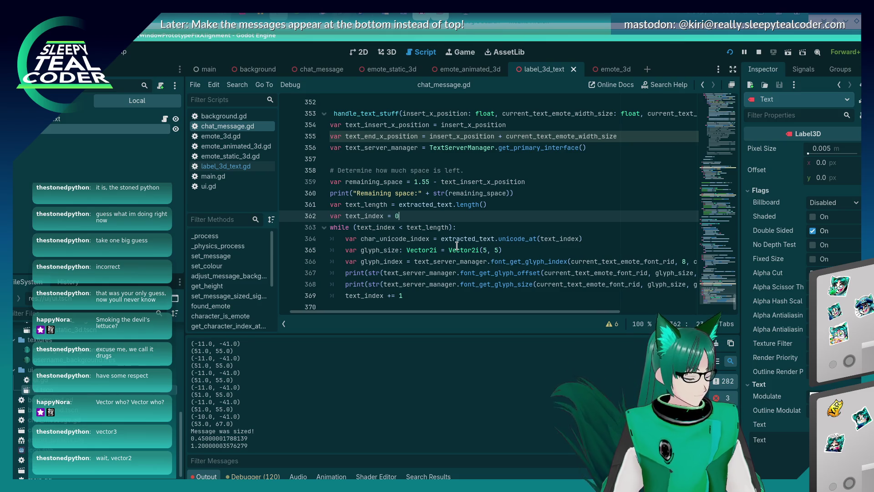
pyautogui.hotkey('alt', 'Tab')
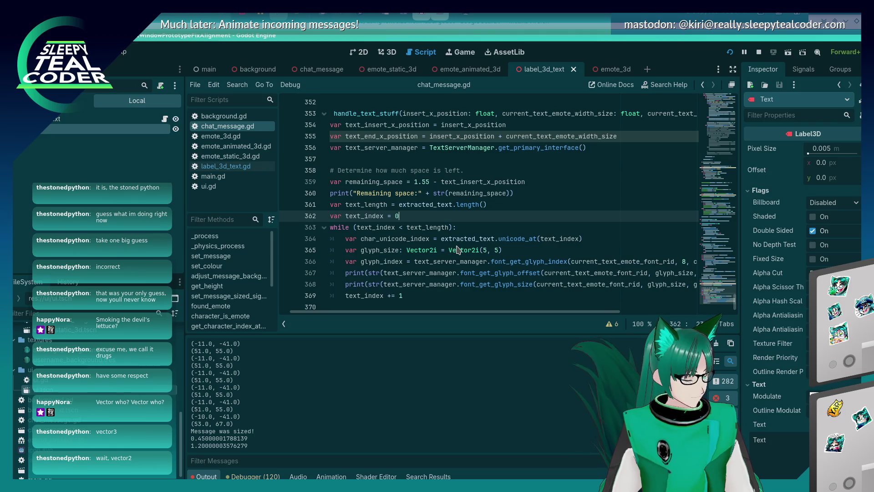
pyautogui.hotkey('alt', 'Tab')
pyautogui.press('Tab')
pyautogui.press('Tab')
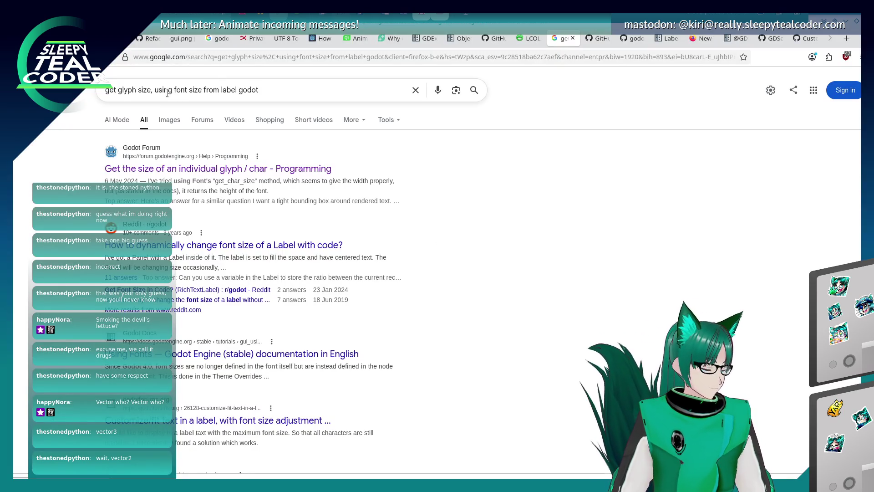
# Search Google for the suggestion 'godot get glyph size using font size from label godot'
pyautogui.click(160, 90)
pyautogui.moveTo(269, 91); pyautogui.dragTo(100, 93)
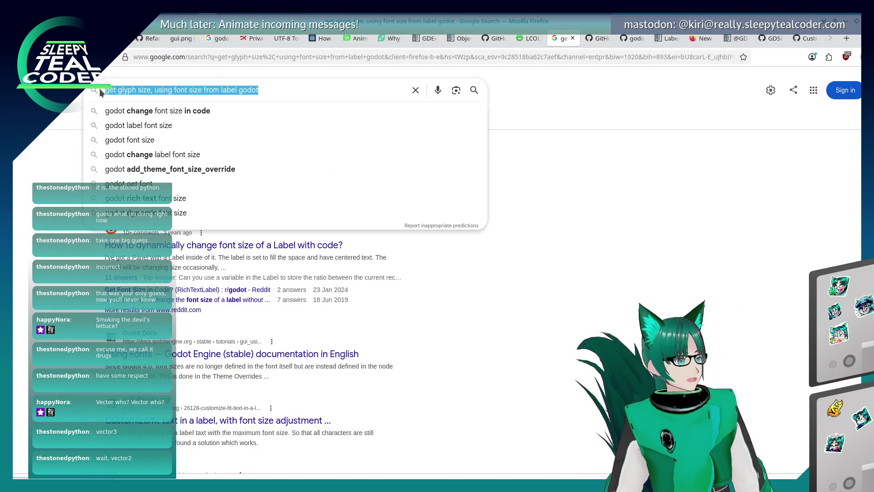
pyautogui.write('Godot, get g')
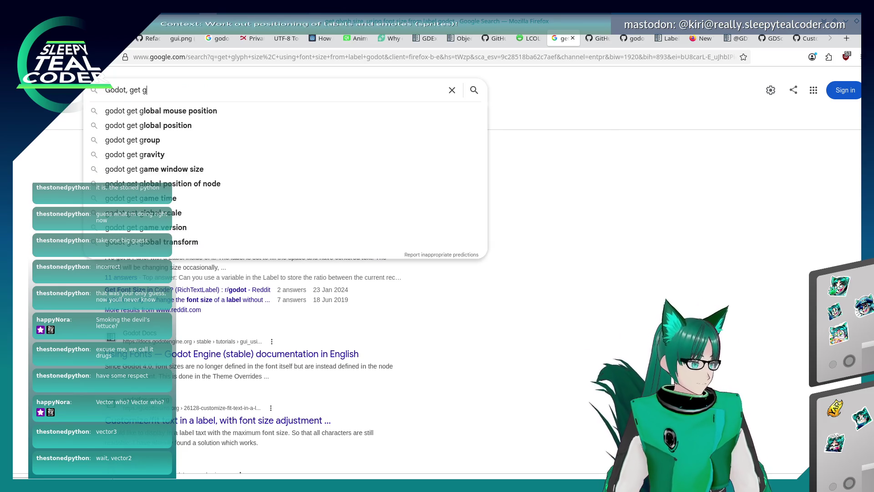
pyautogui.write('lyh s')
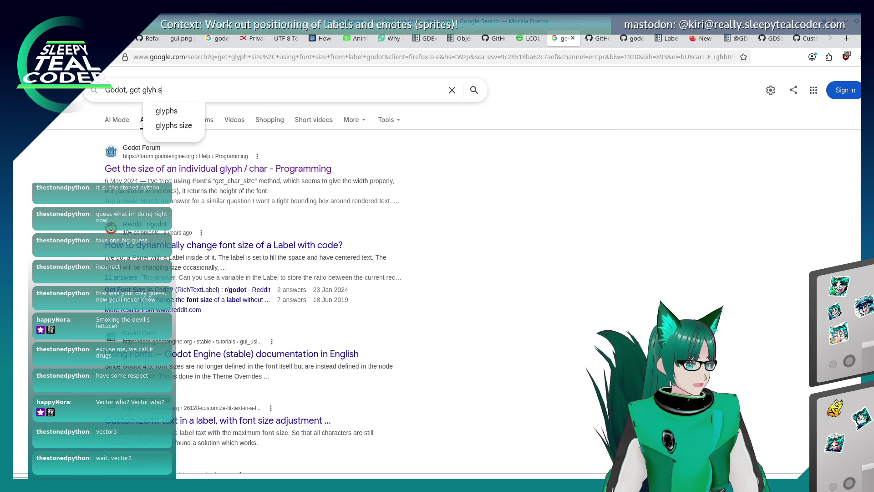
pyautogui.press('BackSpace')
pyautogui.press('BackSpace')
pyautogui.press('BackSpace')
pyautogui.write('ph size')
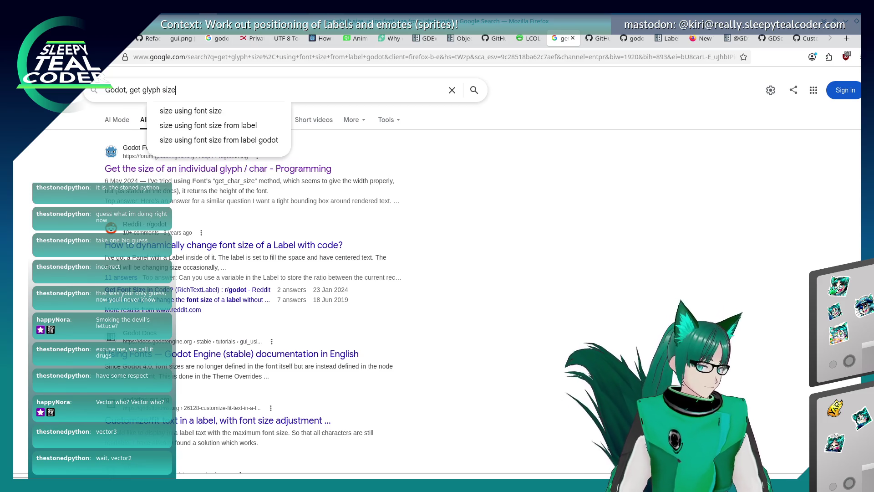
pyautogui.press('Down')
pyautogui.press('Down')
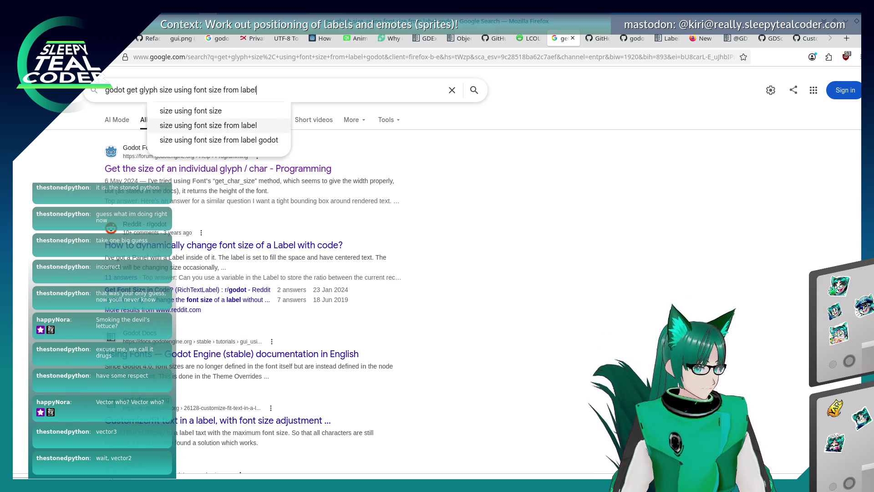
pyautogui.press('Down')
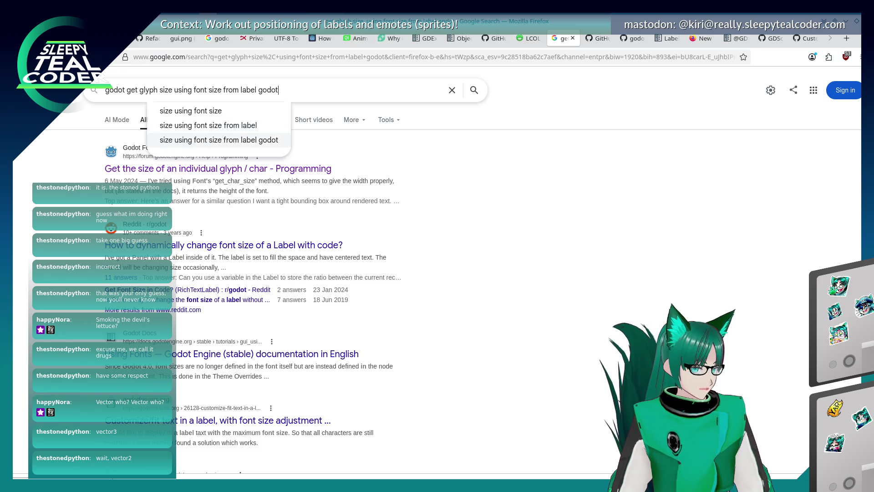
pyautogui.press('Return')
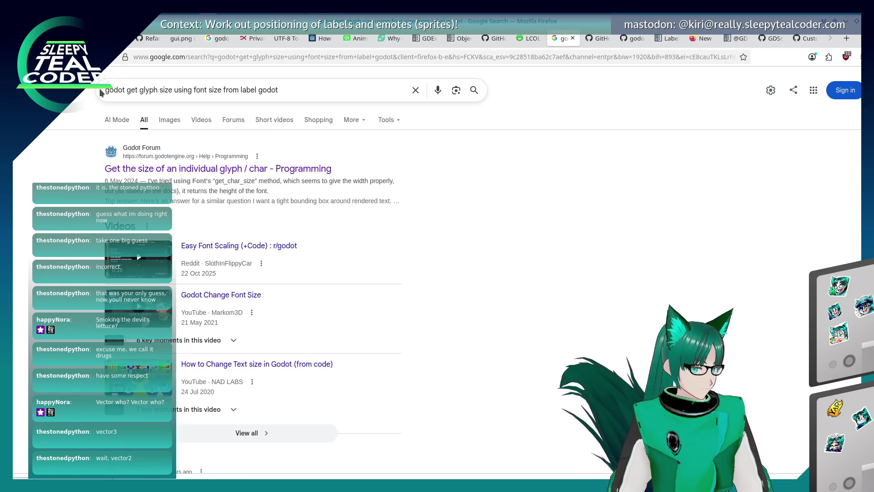
# Scroll through the glyph-size search results
pyautogui.scroll(-5, 76, 259)
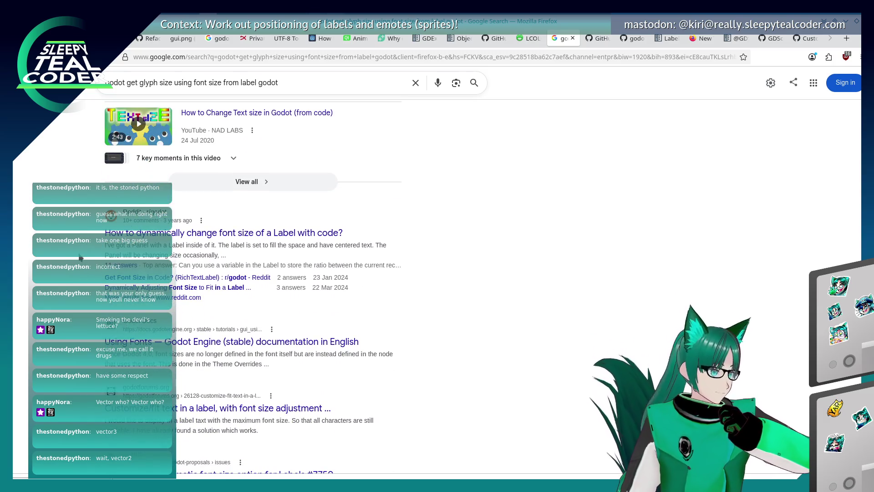
pyautogui.scroll(-1, 90, 272)
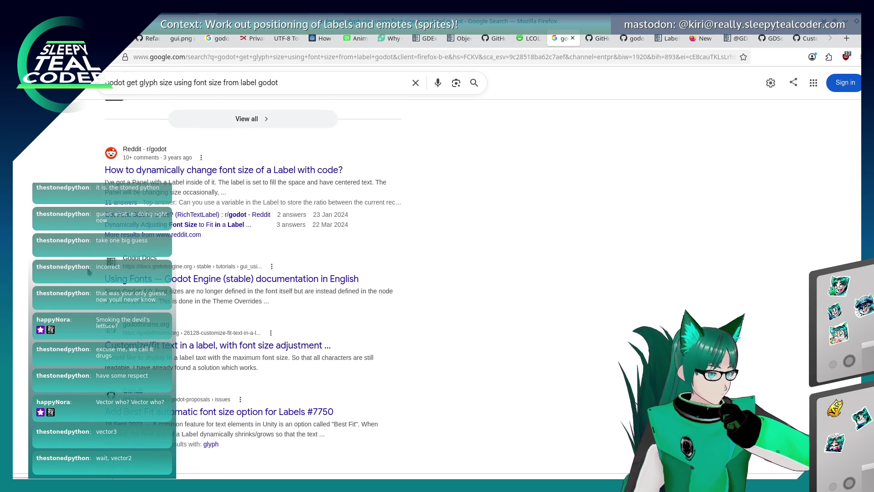
pyautogui.scroll(-1, 89, 272)
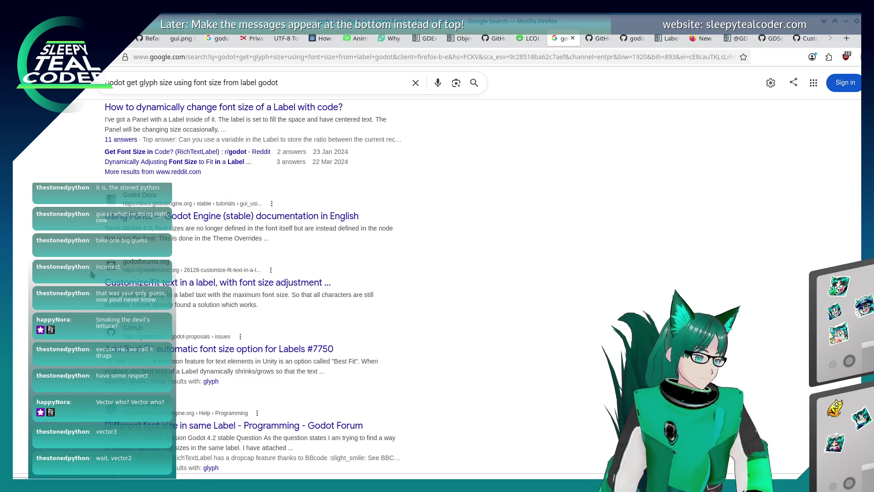
pyautogui.scroll(-1, 91, 273)
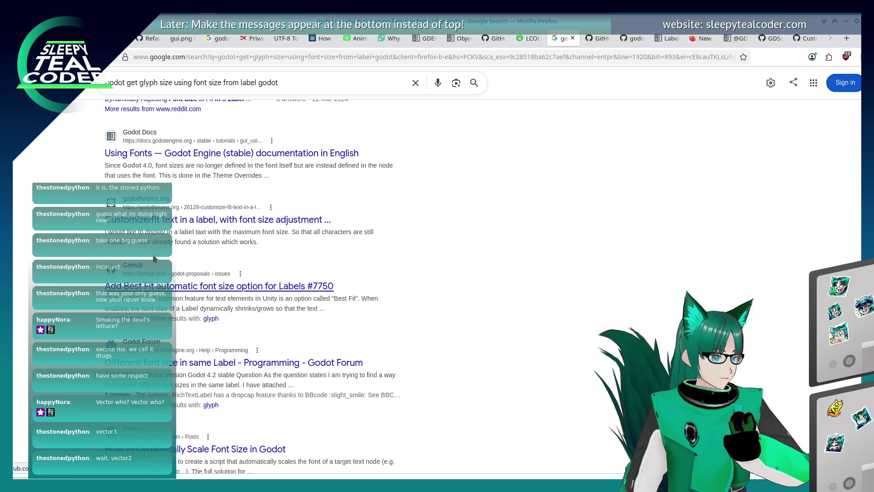
pyautogui.scroll(-2, 71, 271)
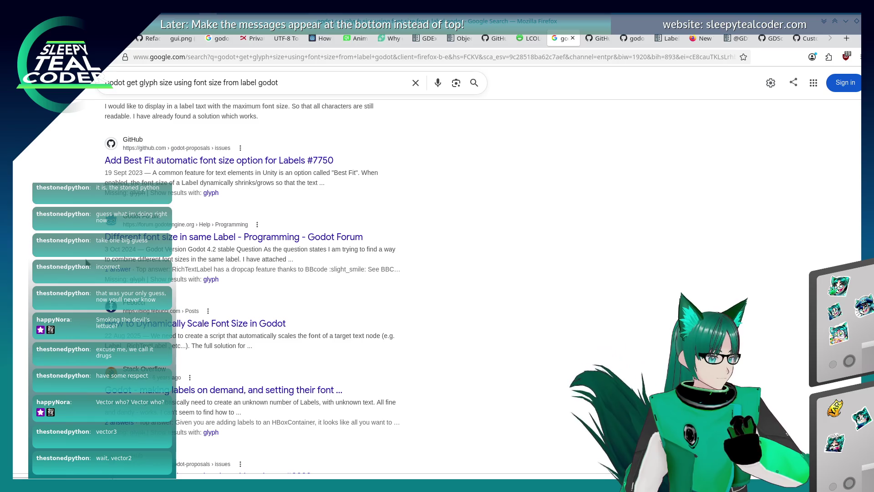
pyautogui.scroll(-1, 86, 263)
pyautogui.scroll(9, 205, 182)
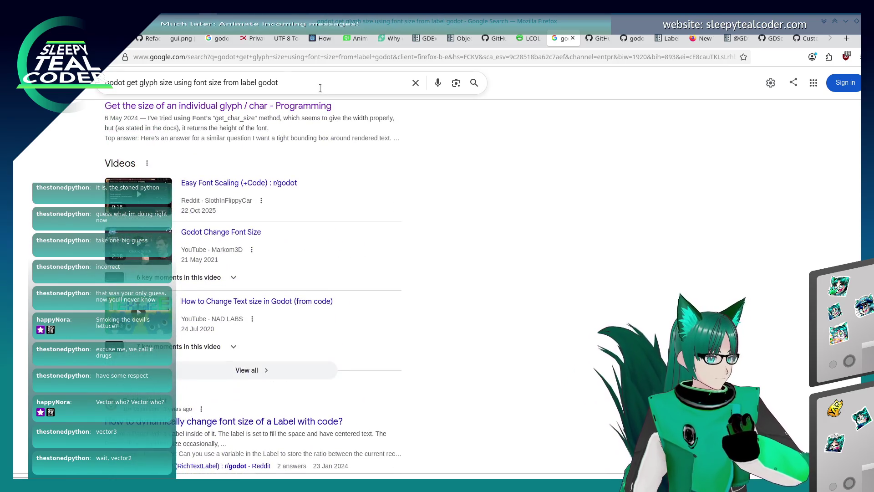
pyautogui.click(320, 88)
pyautogui.write('vector')
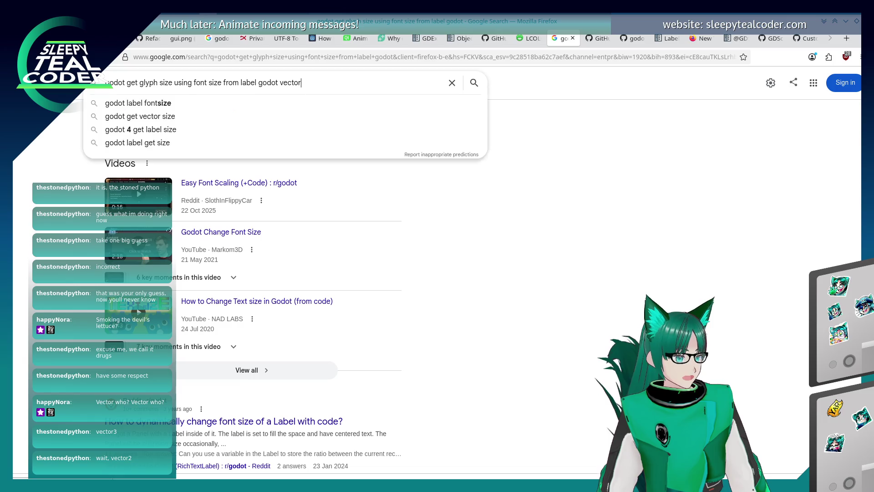
pyautogui.write('2i')
pyautogui.press('Return')
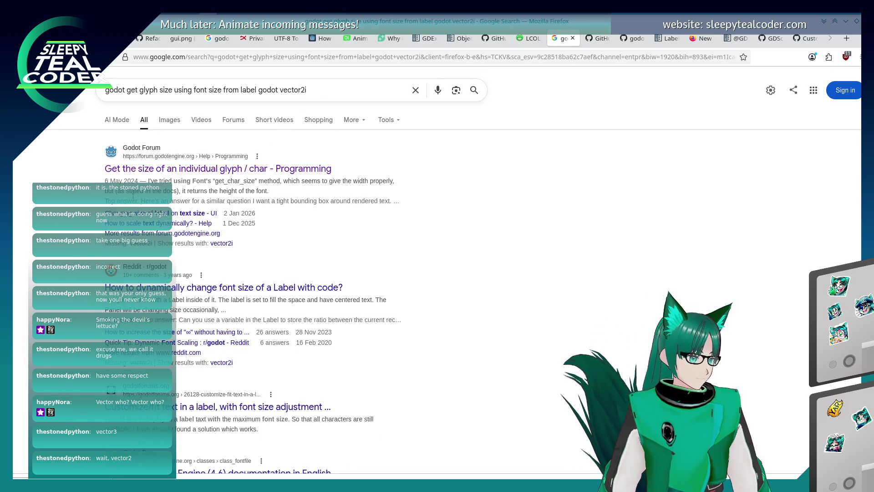
pyautogui.scroll(-2, 133, 196)
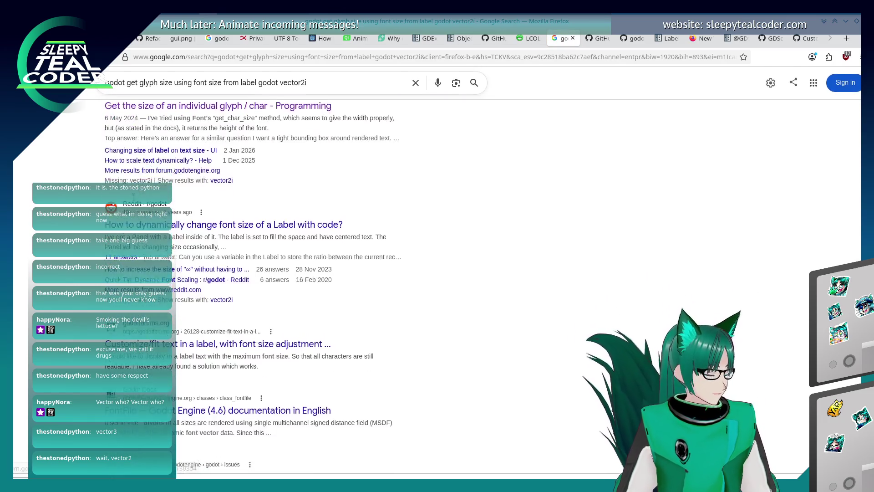
pyautogui.scroll(2, 133, 196)
pyautogui.scroll(-10, 133, 197)
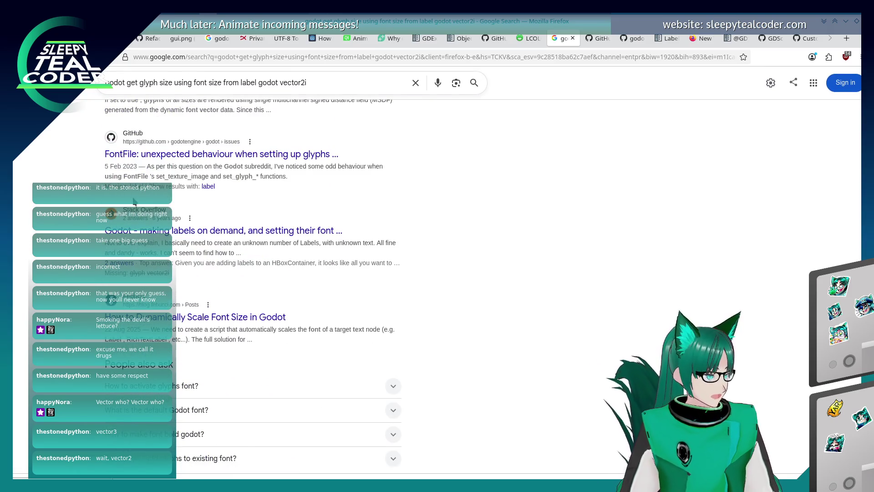
pyautogui.scroll(-2, 135, 201)
pyautogui.scroll(-10, 135, 201)
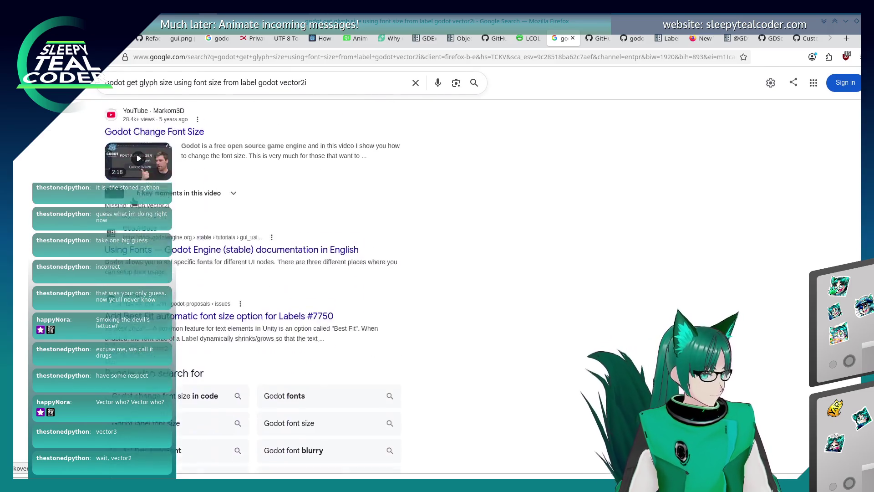
pyautogui.scroll(-3, 135, 202)
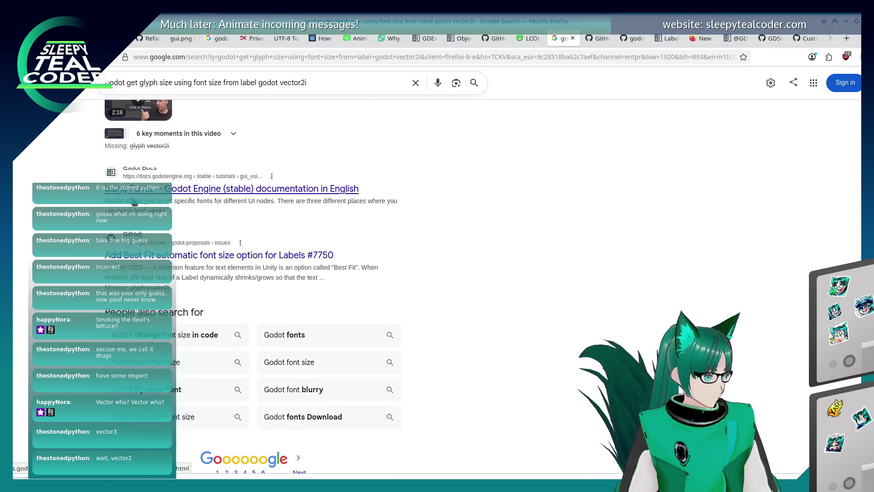
pyautogui.scroll(15, 135, 201)
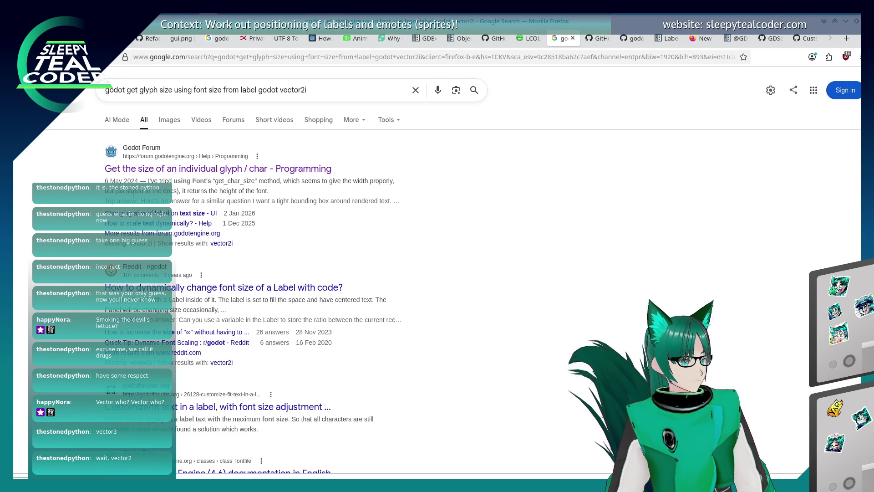
pyautogui.click(129, 90)
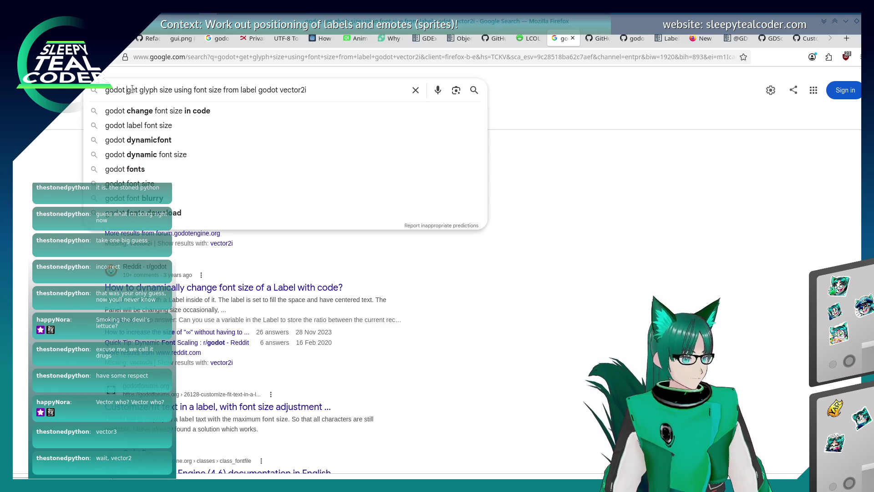
# Search with "get_glyph_size" in quotes, skim the FontFile-led results, and return to Godot
pyautogui.write('"')
pyautogui.write('_')
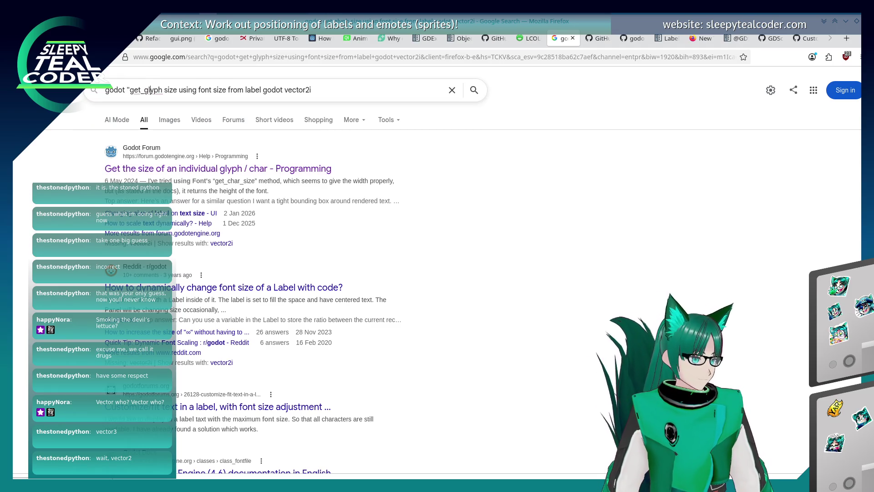
pyautogui.write('_')
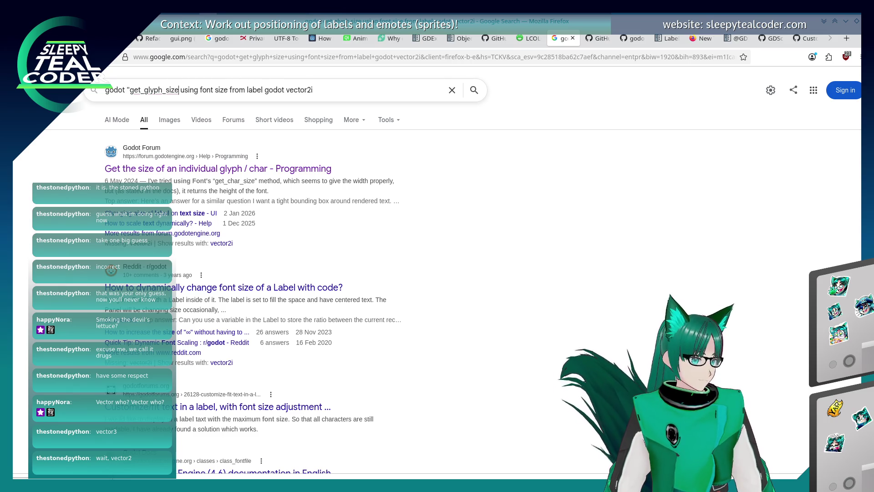
pyautogui.write('"')
pyautogui.press('Return')
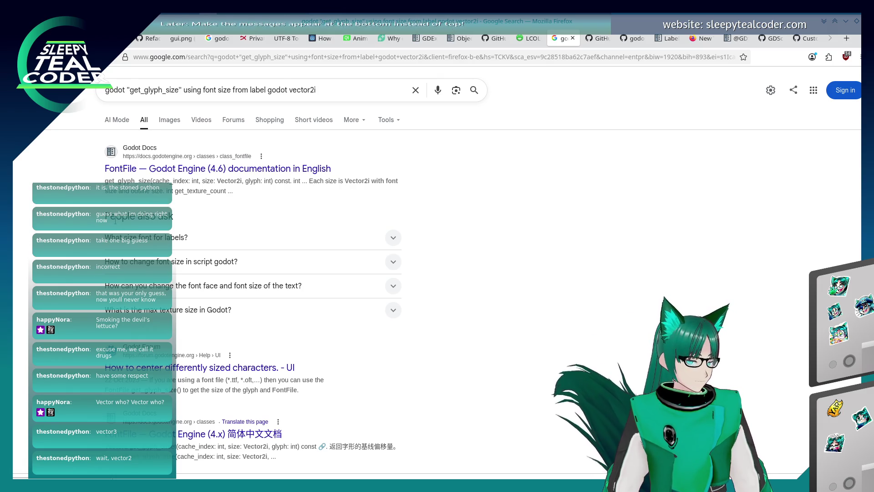
pyautogui.scroll(-3, 92, 285)
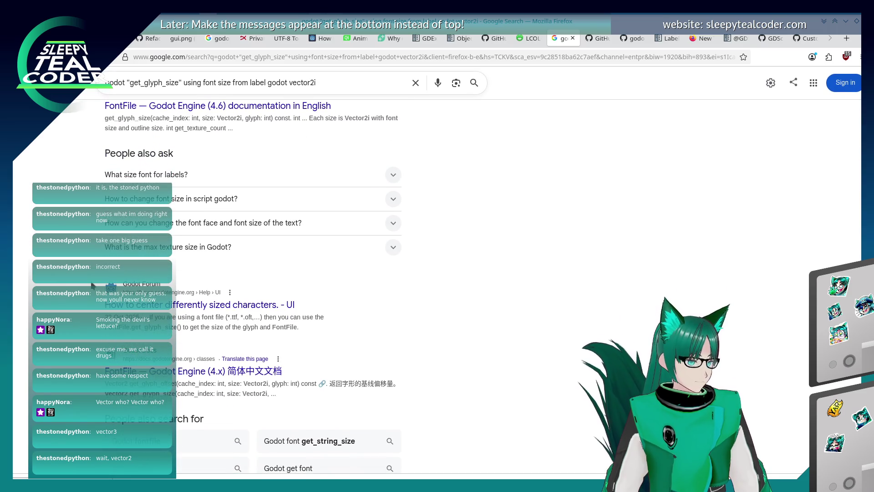
pyautogui.scroll(-5, 93, 285)
pyautogui.scroll(6, 93, 287)
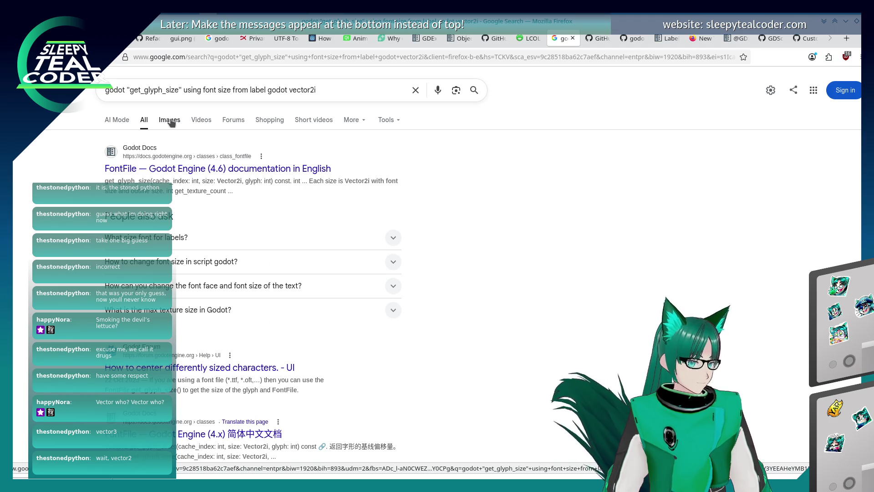
pyautogui.hotkey('alt', 'Tab')
pyautogui.hotkey('alt', 'Tab')
pyautogui.hotkey('alt', 'Tab')
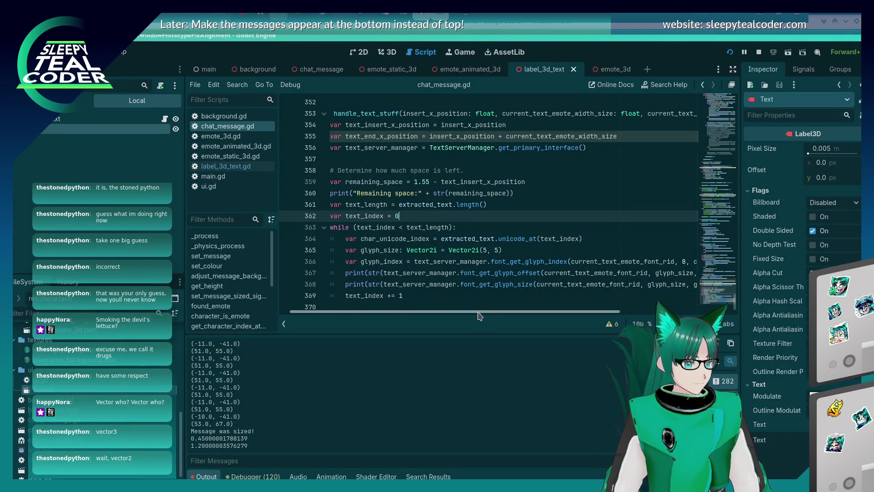
# Inspect the glyph index and font_get_glyph_size lines in chat_message.gd, then return to Firefox
pyautogui.click(511, 263)
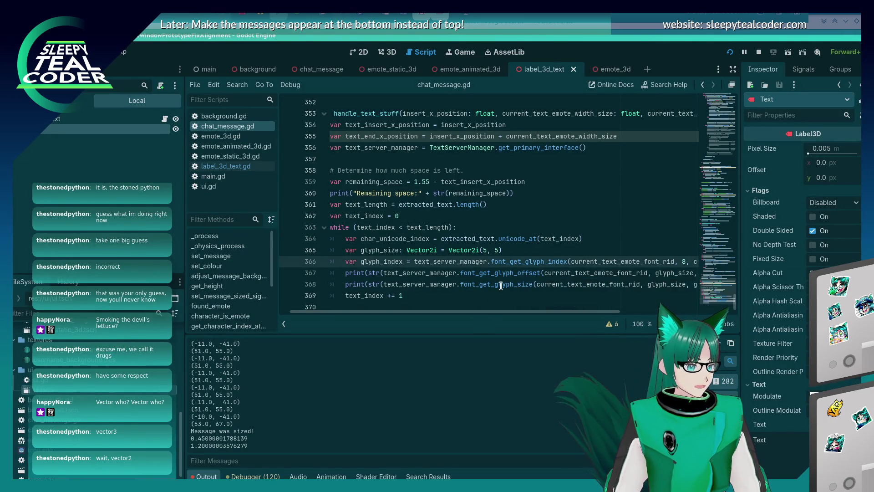
pyautogui.click(501, 285)
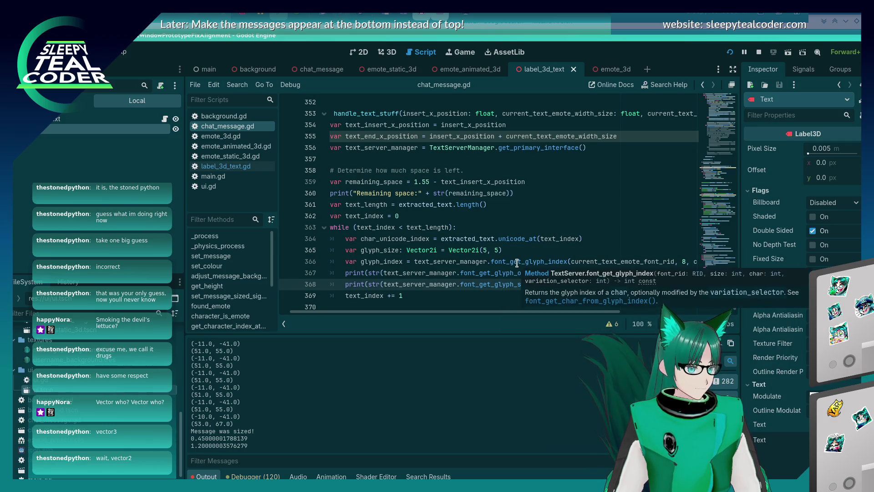
pyautogui.moveTo(497, 311)
pyautogui.mouseDown()
pyautogui.moveTo(606, 312)
pyautogui.moveTo(486, 312)
pyautogui.mouseUp()
pyautogui.doubleClick(503, 285)
pyautogui.hotkey('alt', 'Tab')
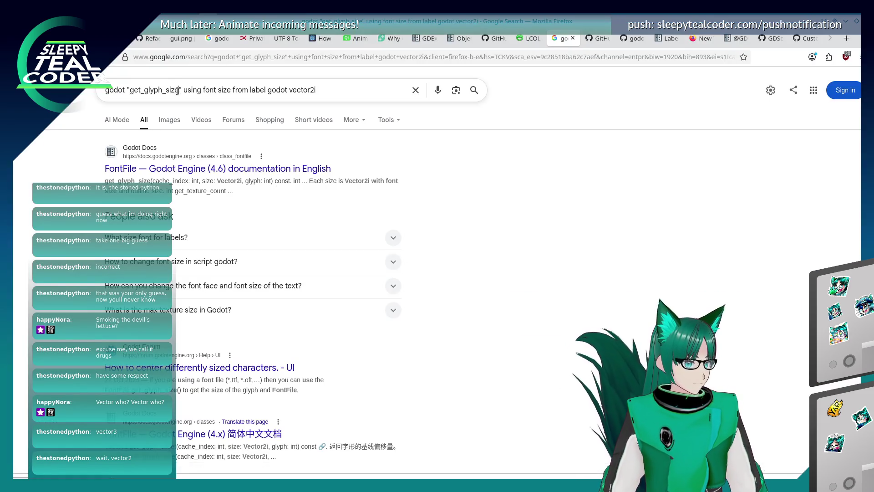
# Change the quoted search term to "get_font_glyph_size" and rerun the search
pyautogui.moveTo(178, 89); pyautogui.dragTo(133, 90)
pyautogui.write('variation_selector')
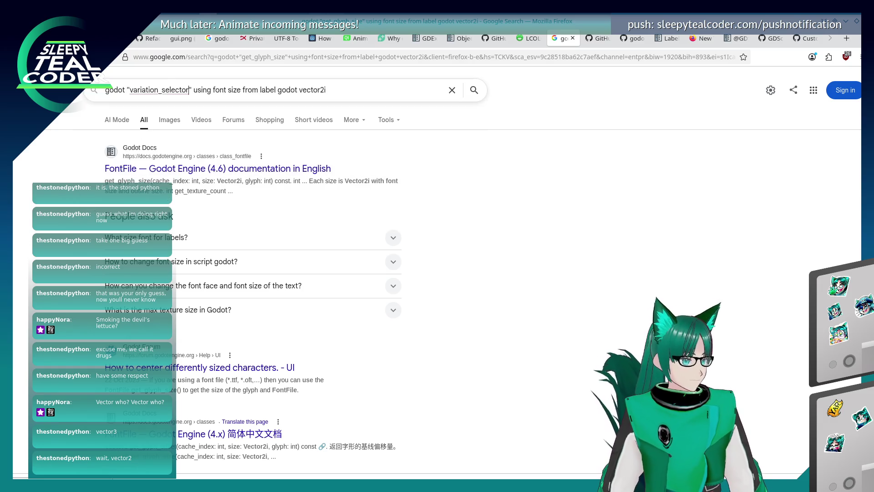
pyautogui.hotkey('ctrl', 'BackSpace')
pyautogui.write('get_f')
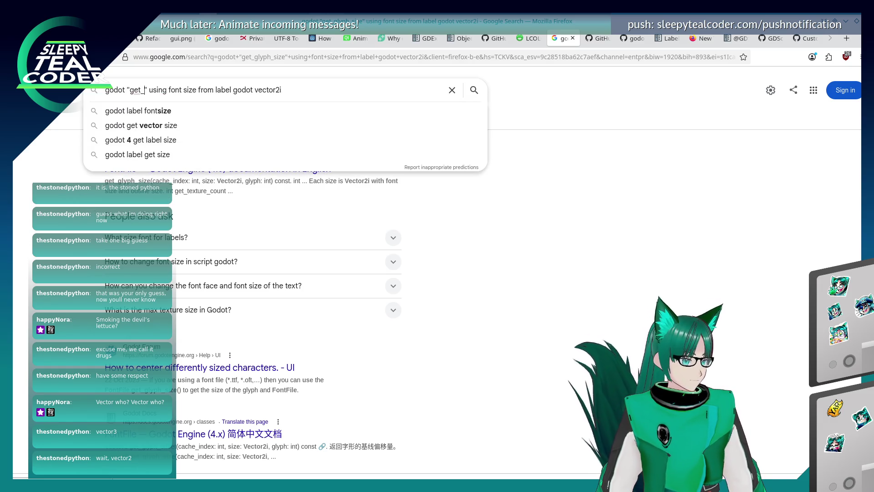
pyautogui.write('ont_glyph_')
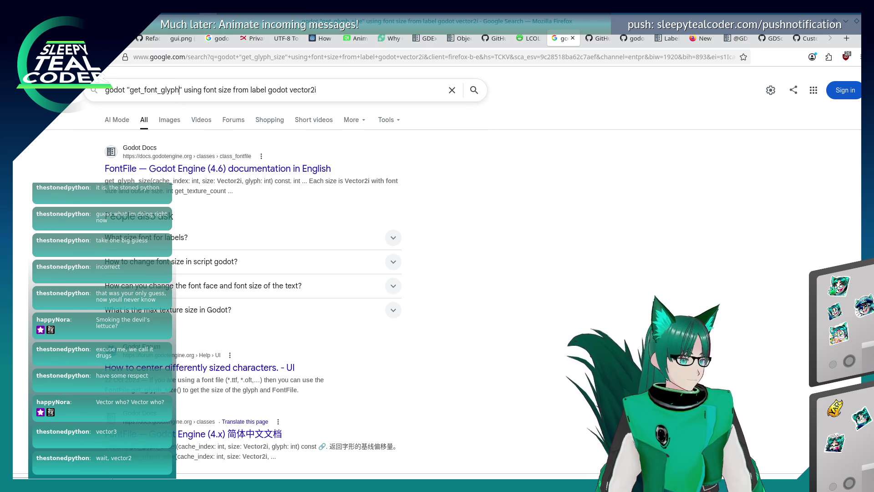
pyautogui.write('size')
pyautogui.press('Return')
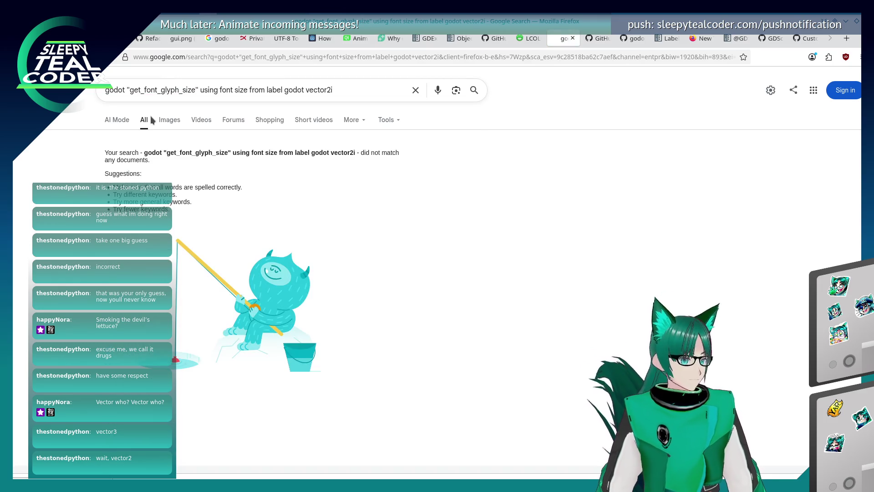
# Trim the query to godot "get_font_glyph_size", search again, and switch toward Godot
pyautogui.moveTo(333, 89); pyautogui.dragTo(200, 90)
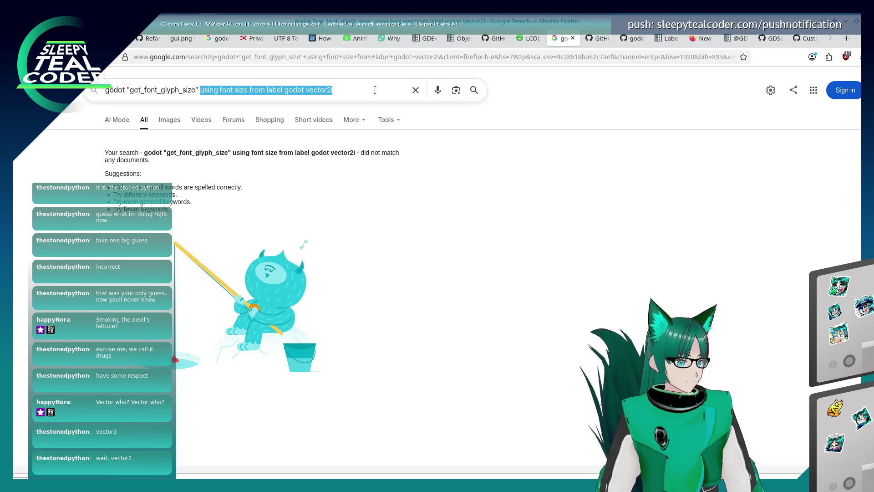
pyautogui.press('BackSpace')
pyautogui.press('Return')
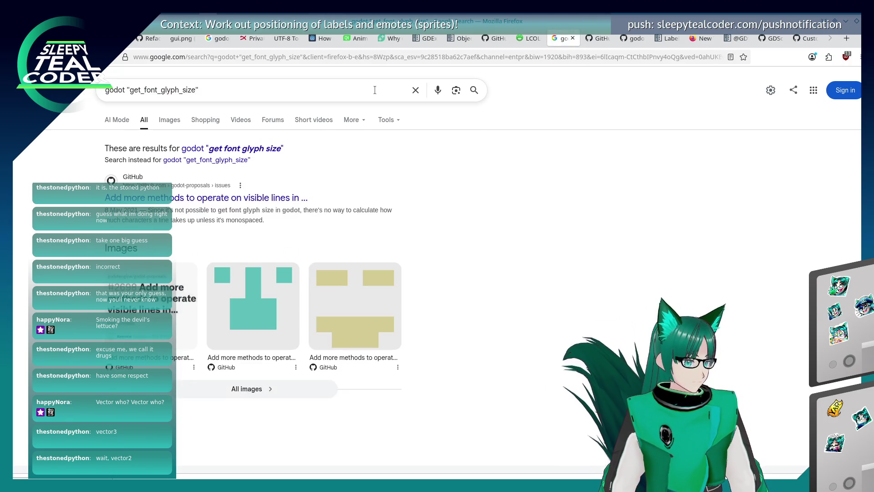
pyautogui.hotkey('alt', 'Tab')
pyautogui.hotkey('alt', 'Tab')
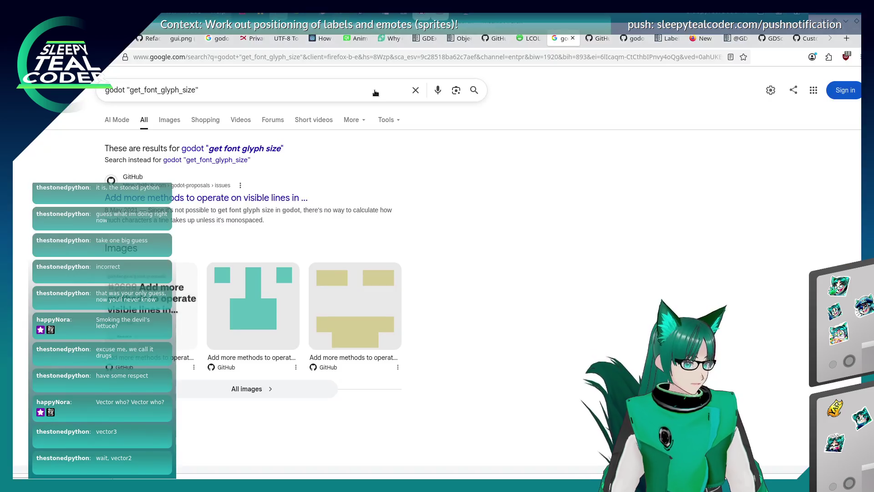
pyautogui.hotkey('alt', 'Tab')
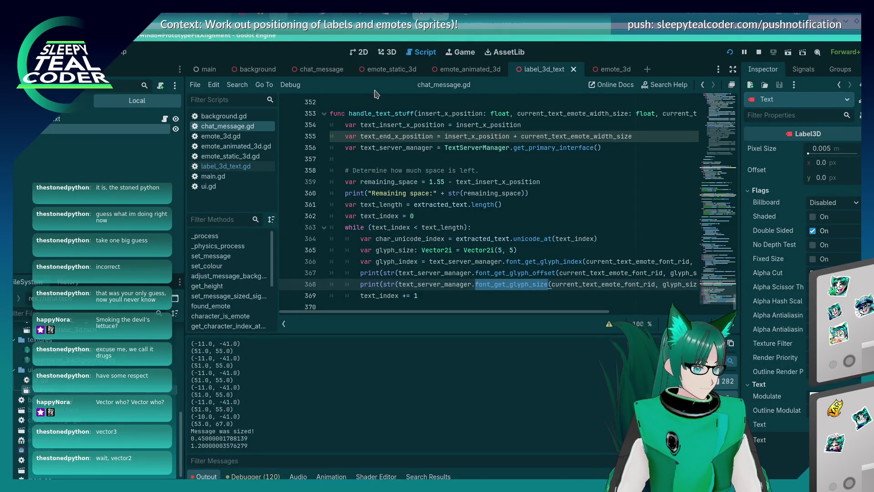
# Search Google for godot "font_get_glyph_size" and scroll the results
pyautogui.hotkey('alt', 'Tab')
pyautogui.click(146, 90)
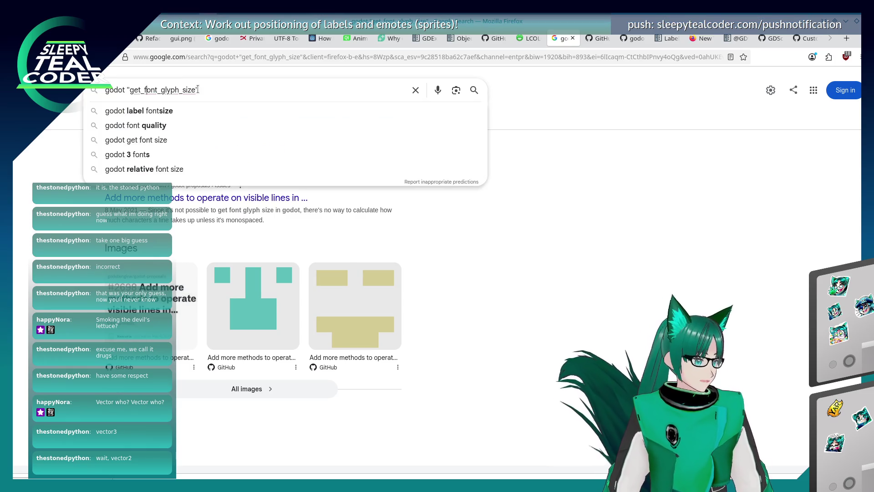
pyautogui.press('BackSpace')
pyautogui.press('BackSpace')
pyautogui.press('BackSpace')
pyautogui.press('Right')
pyautogui.press('Right')
pyautogui.press('Right')
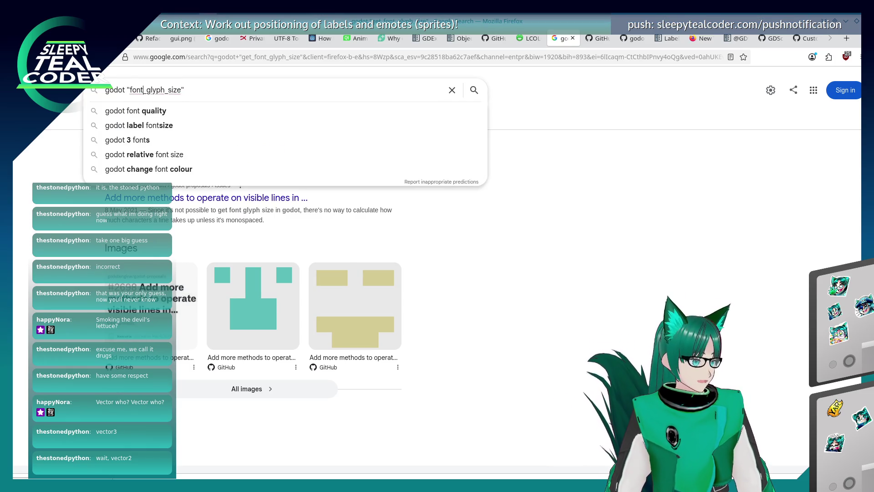
pyautogui.write('_get')
pyautogui.press('Return')
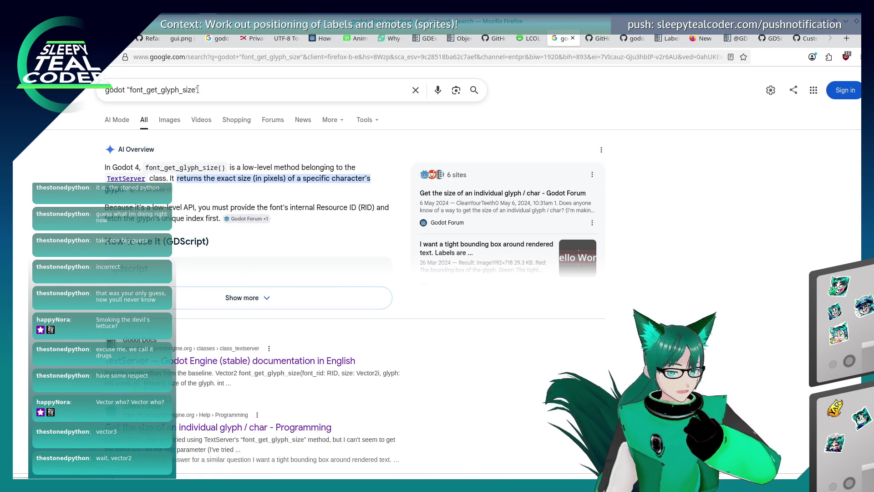
pyautogui.scroll(-4, 206, 220)
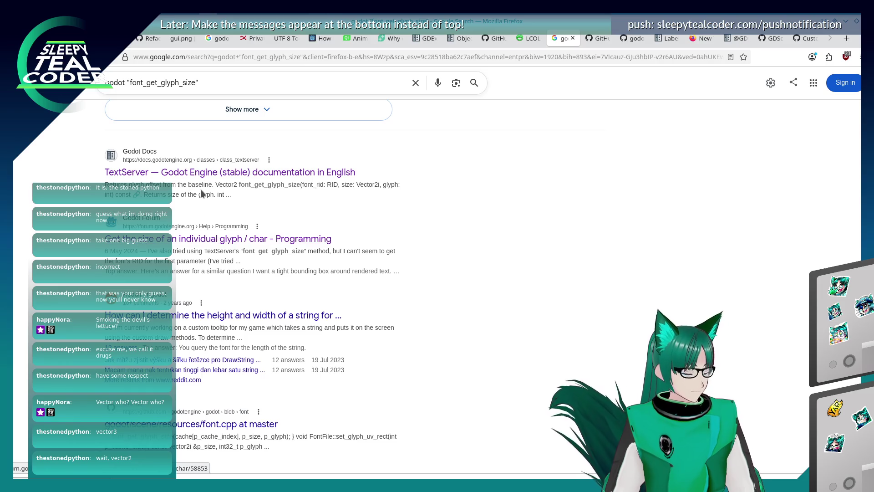
pyautogui.scroll(-1, 76, 244)
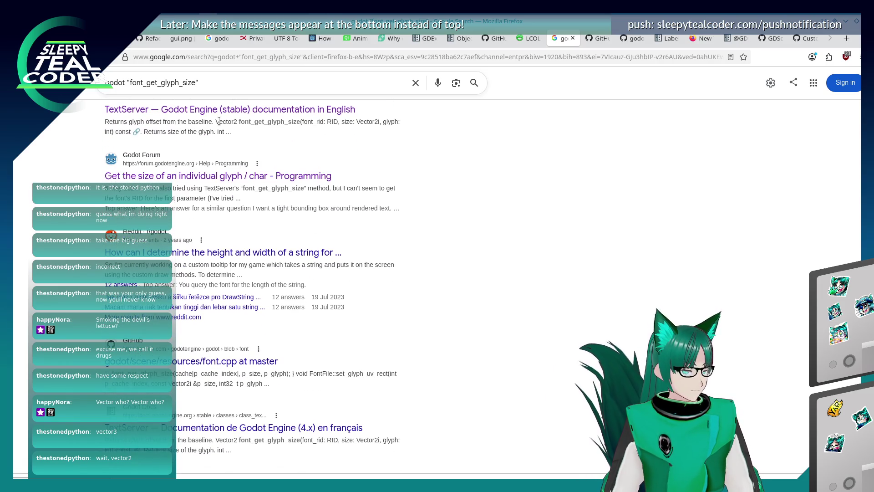
# Add ', accurate size' to the query, review the results, then leave the browser
pyautogui.click(238, 84)
pyautogui.write(', accurate size')
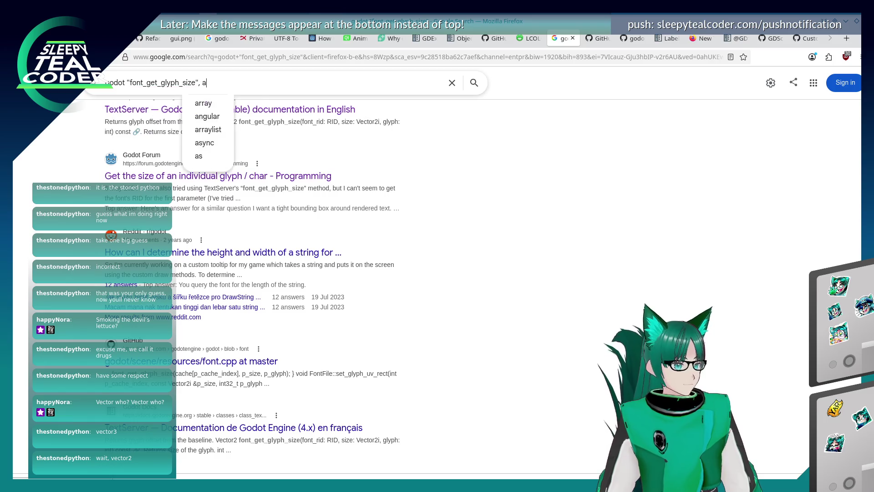
pyautogui.press('Return')
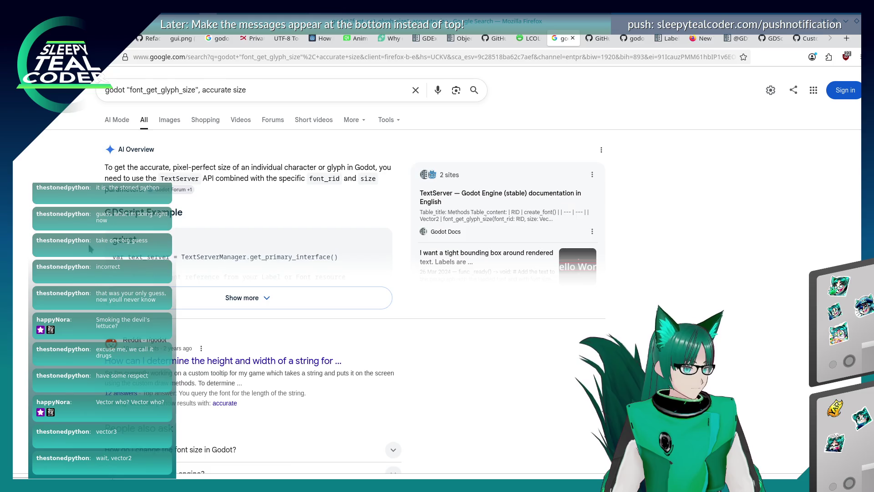
pyautogui.scroll(-4, 89, 245)
pyautogui.scroll(3, 89, 245)
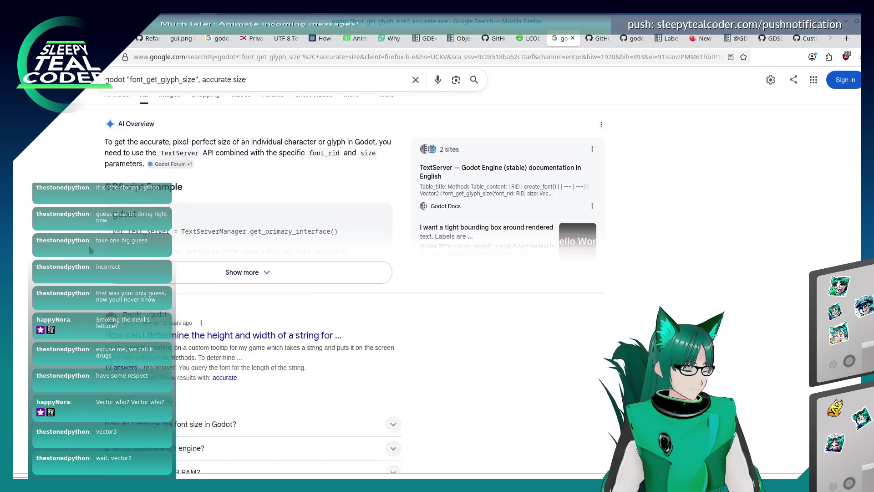
pyautogui.scroll(-5, 89, 248)
pyautogui.scroll(-2, 91, 251)
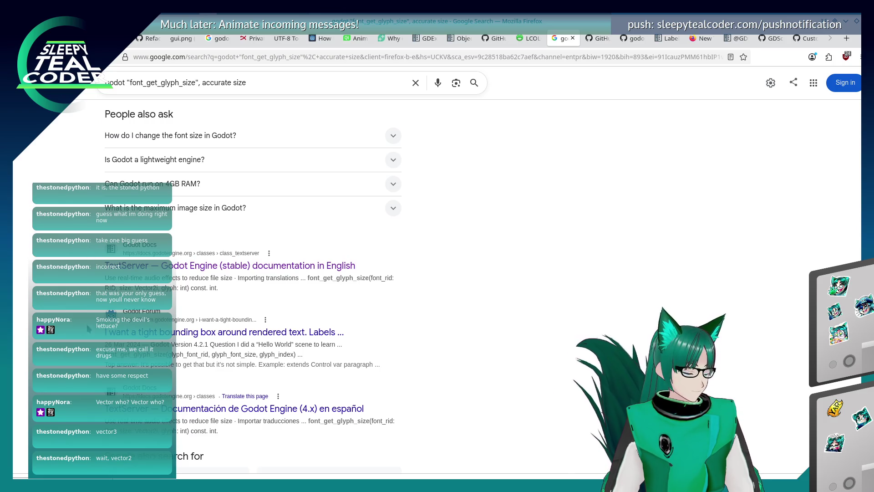
pyautogui.scroll(-4, 89, 328)
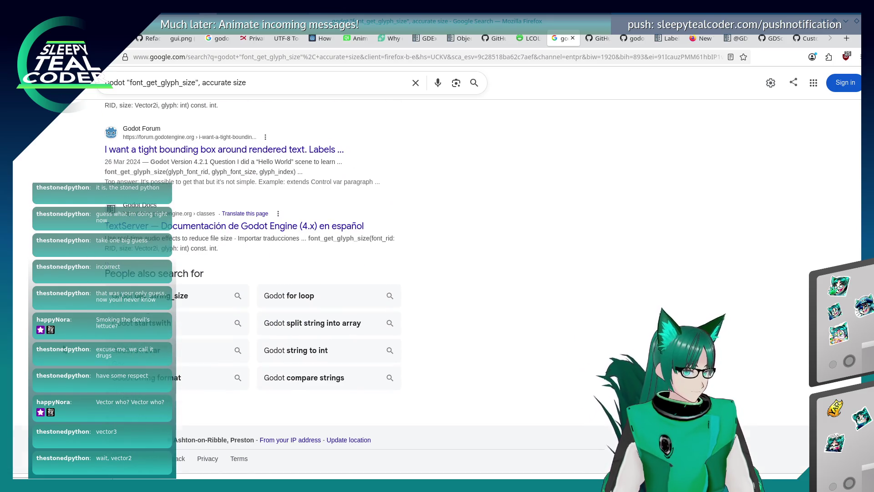
pyautogui.scroll(7, 250, 292)
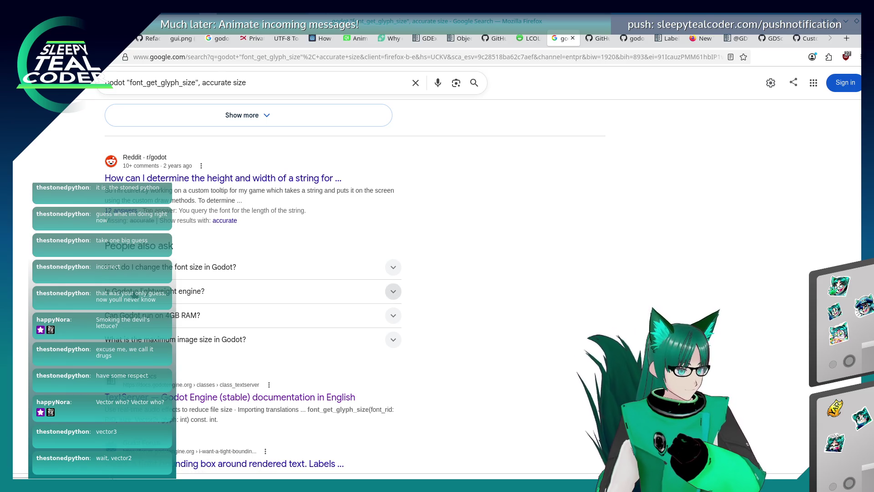
pyautogui.hotkey('alt', 'Tab')
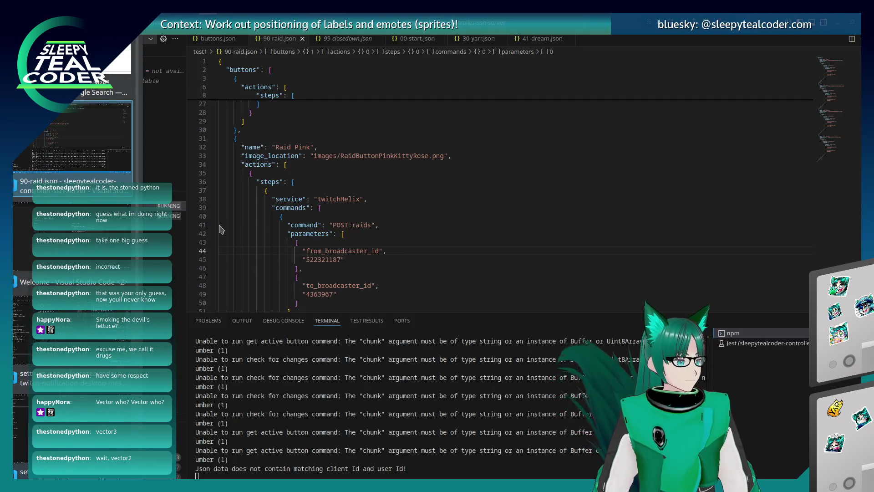
# Insert a new font_size parameter into the handle_text_stuff signature on line 353
pyautogui.hotkey('alt', 'Tab')
pyautogui.hotkey('alt', 'Tab')
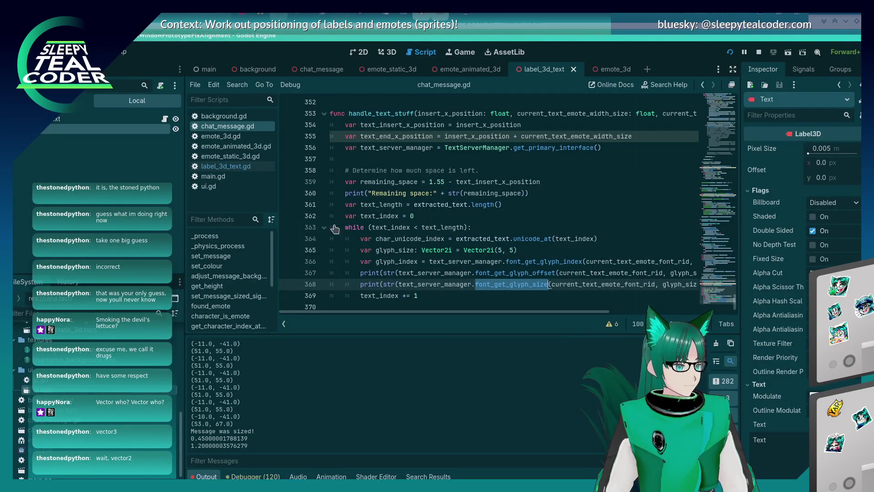
pyautogui.click(353, 227)
pyautogui.scroll(-1, 359, 232)
pyautogui.click(432, 290)
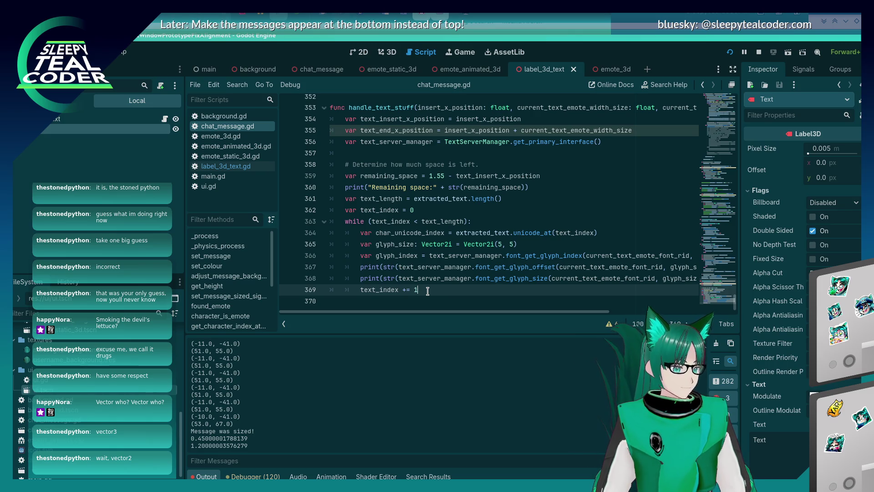
pyautogui.scroll(6, 427, 291)
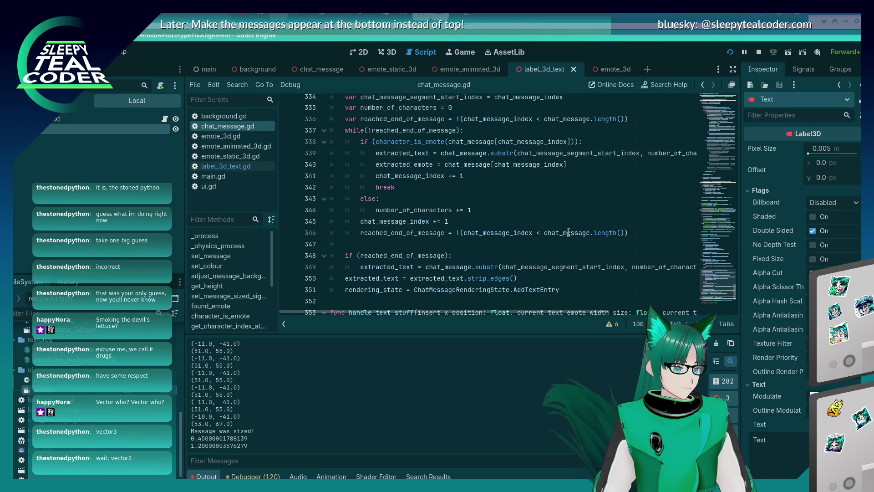
pyautogui.scroll(-2, 561, 238)
pyautogui.hscroll(5, 644, 252)
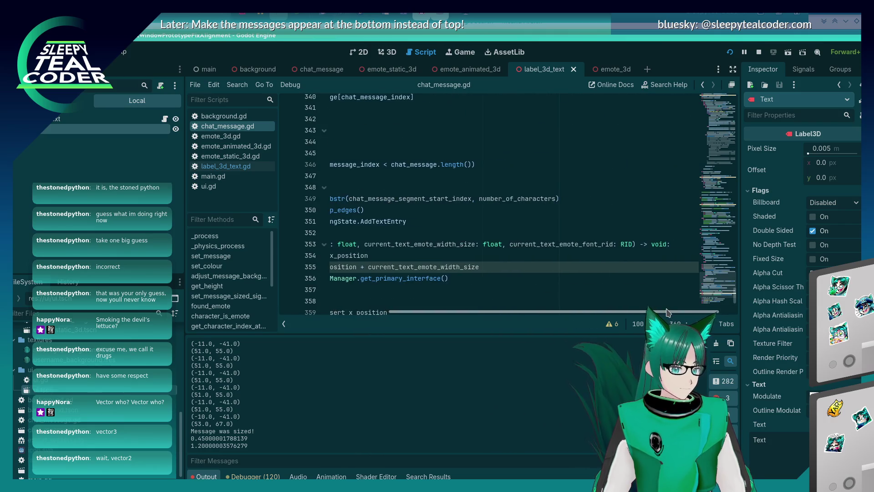
pyautogui.click(632, 244)
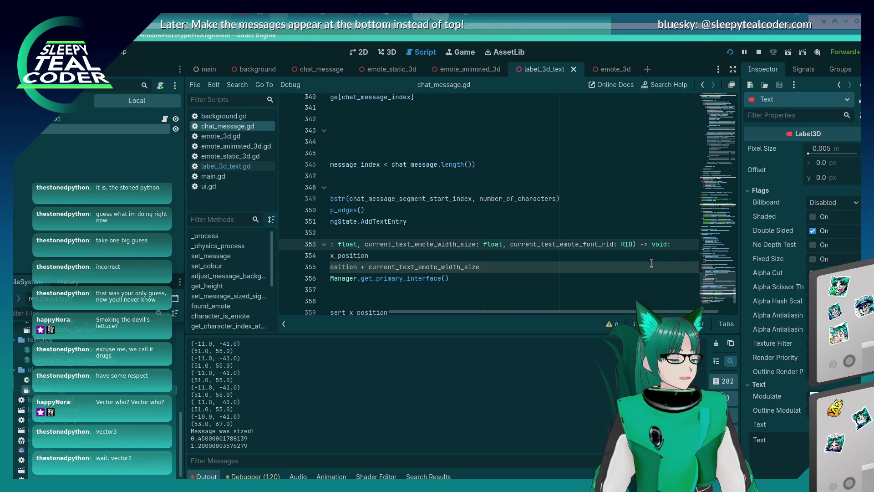
pyautogui.write(', ')
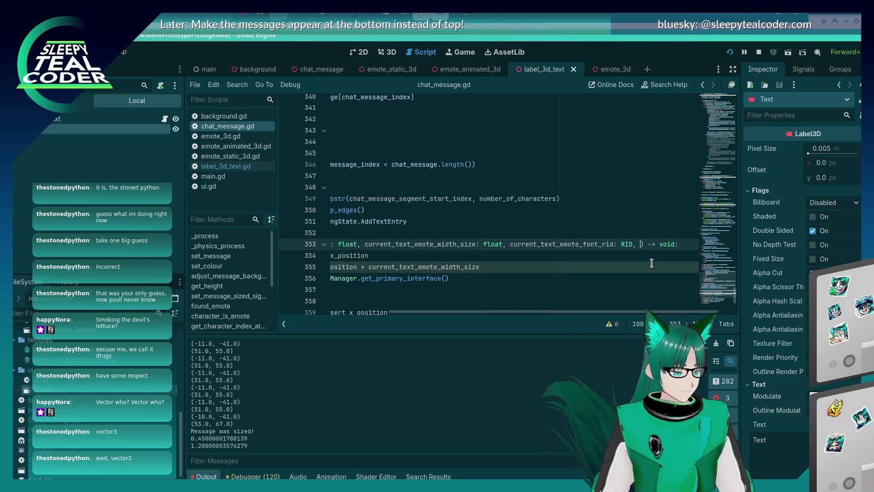
pyautogui.write('current_text_')
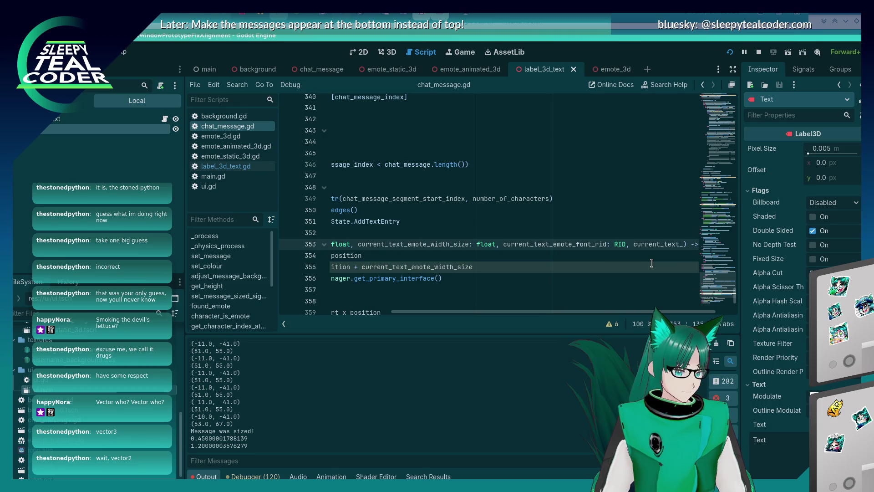
pyautogui.write(' : R')
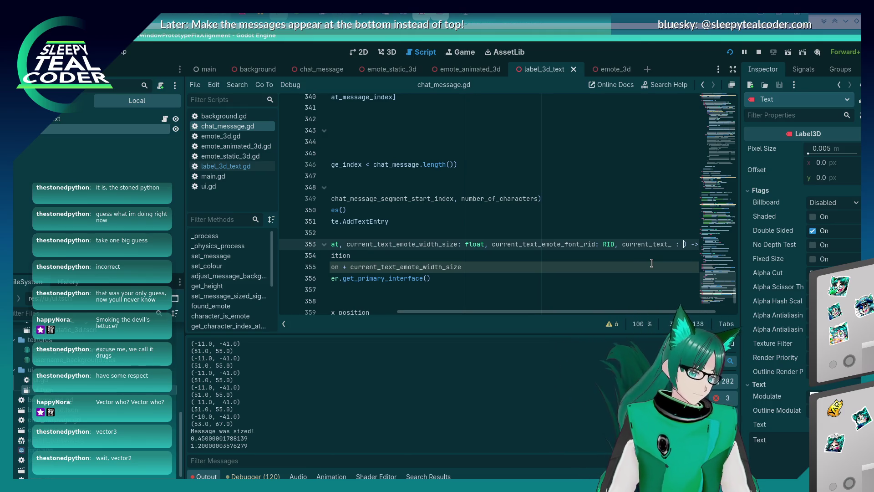
pyautogui.press('BackSpace')
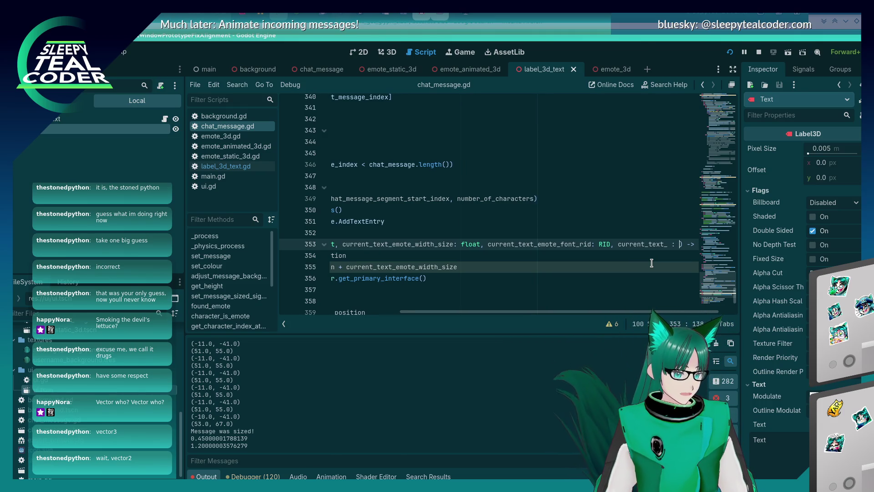
pyautogui.write('font_si')
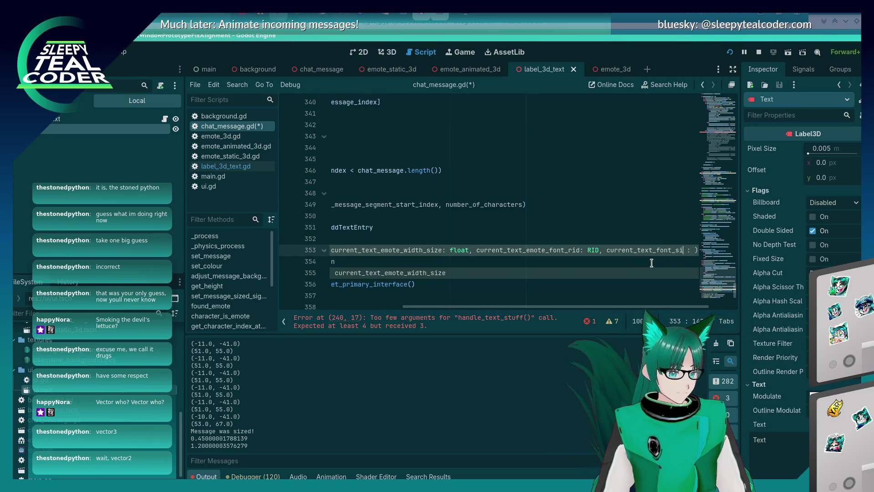
pyautogui.press('BackSpace')
pyautogui.press('BackSpace')
pyautogui.press('BackSpace')
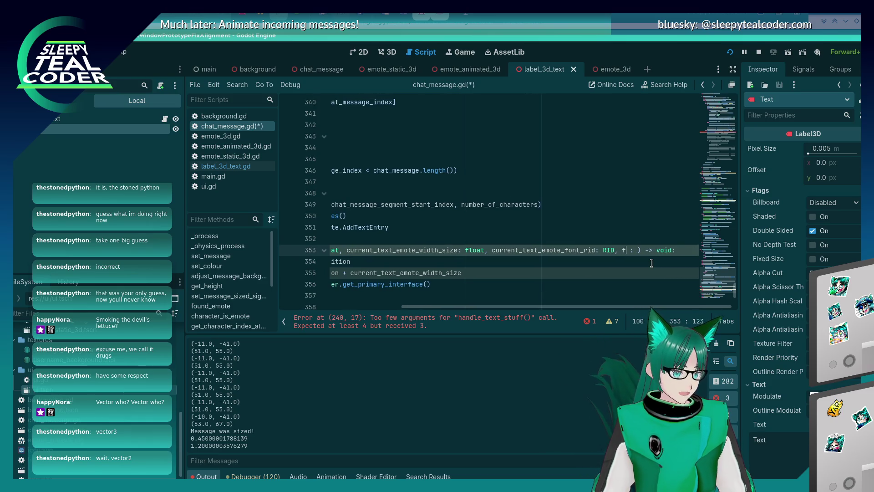
pyautogui.press('BackSpace')
pyautogui.press('BackSpace')
pyautogui.press('BackSpace')
pyautogui.write('font_size')
pyautogui.press('Right')
pyautogui.press('Right')
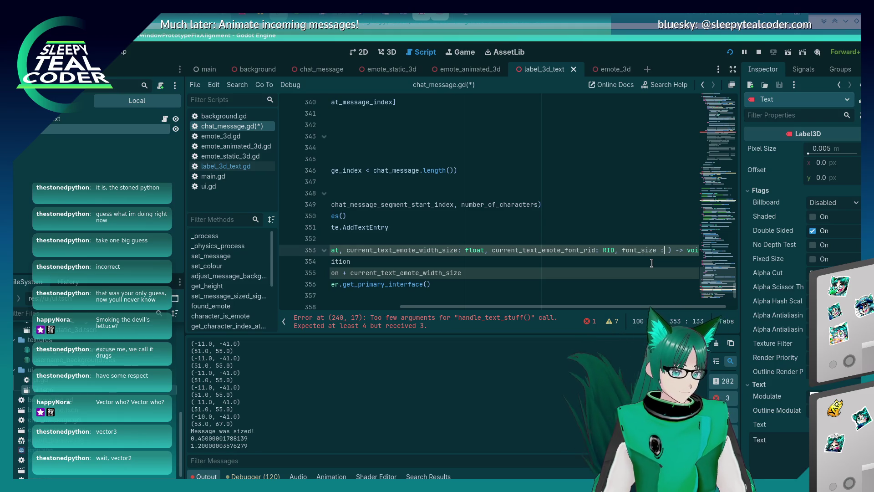
pyautogui.press('BackSpace')
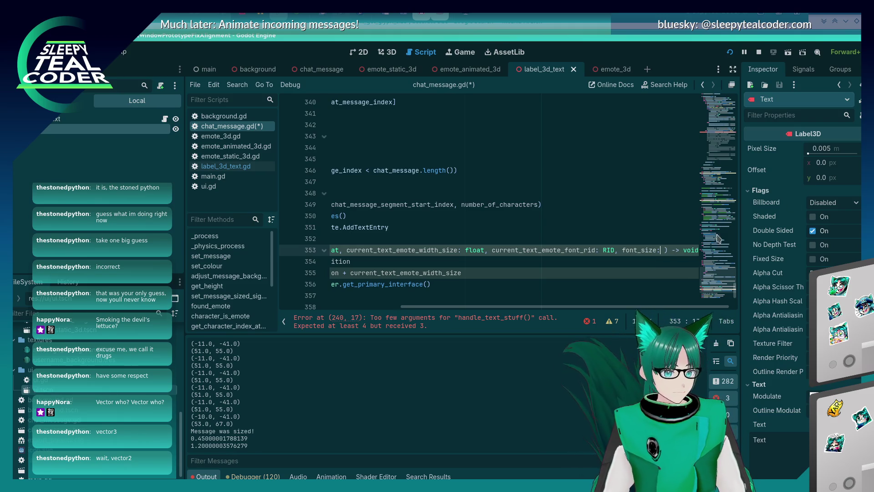
# Give the font_size parameter the int type and save chat_message.gd
pyautogui.scroll(-5, 755, 292)
pyautogui.scroll(-3, 753, 310)
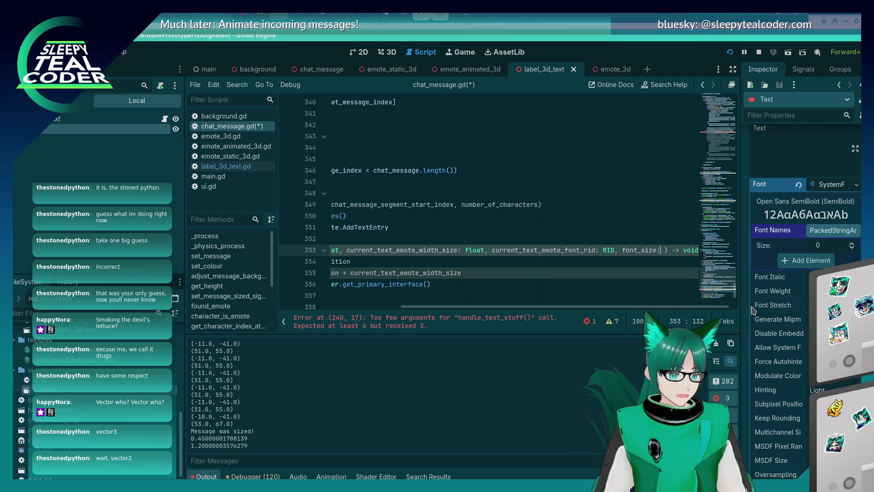
pyautogui.scroll(5, 752, 311)
pyautogui.scroll(3, 752, 311)
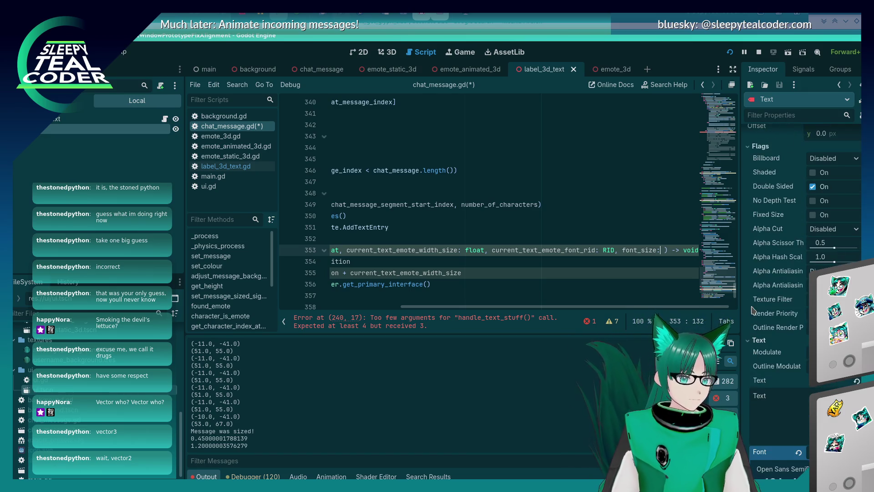
pyautogui.scroll(-8, 752, 311)
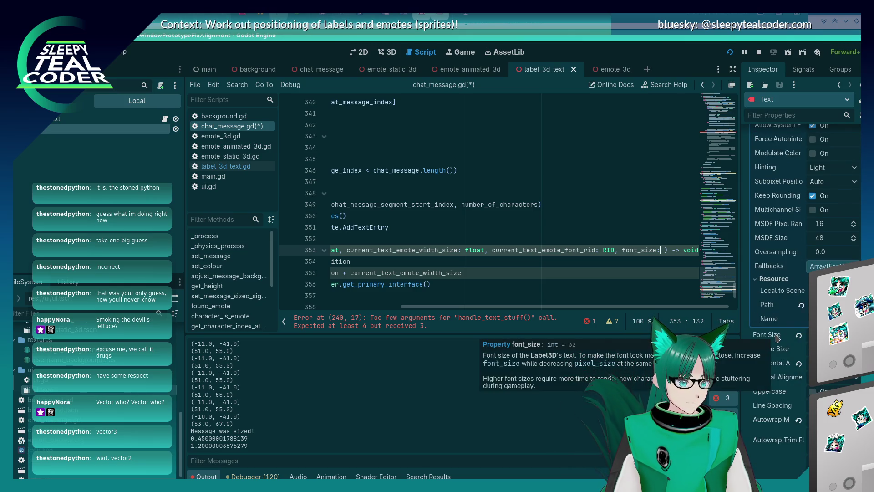
pyautogui.hscroll(1, 682, 307)
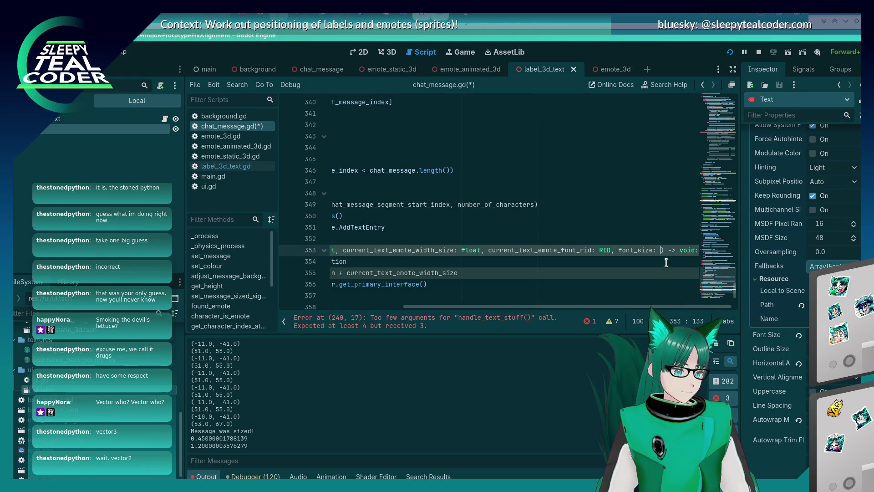
pyautogui.write('int')
pyautogui.hotkey('ctrl', 's')
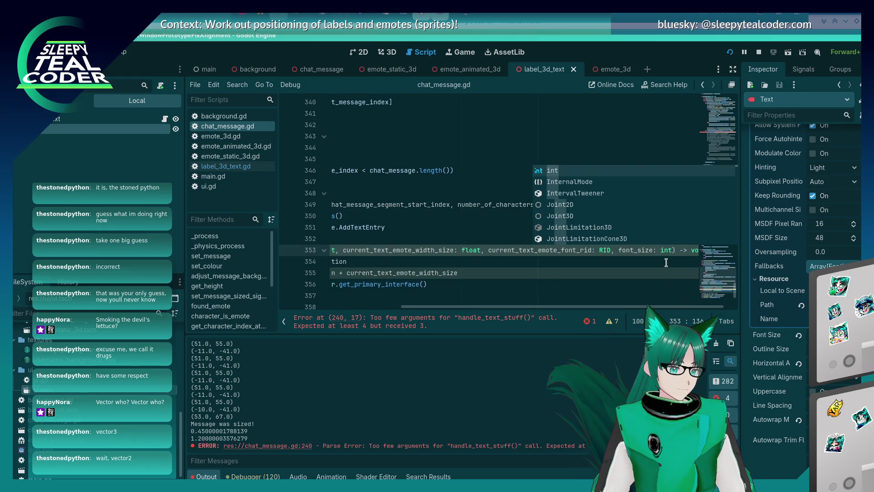
pyautogui.press('Home')
pyautogui.scroll(20, 666, 263)
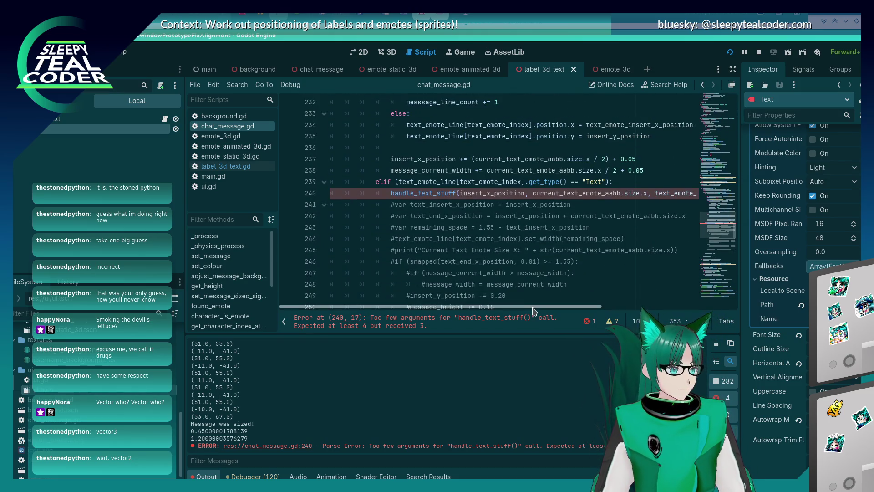
# Break the long handle_text_stuff call on line 240 onto separate argument lines
pyautogui.moveTo(542, 305); pyautogui.dragTo(673, 300)
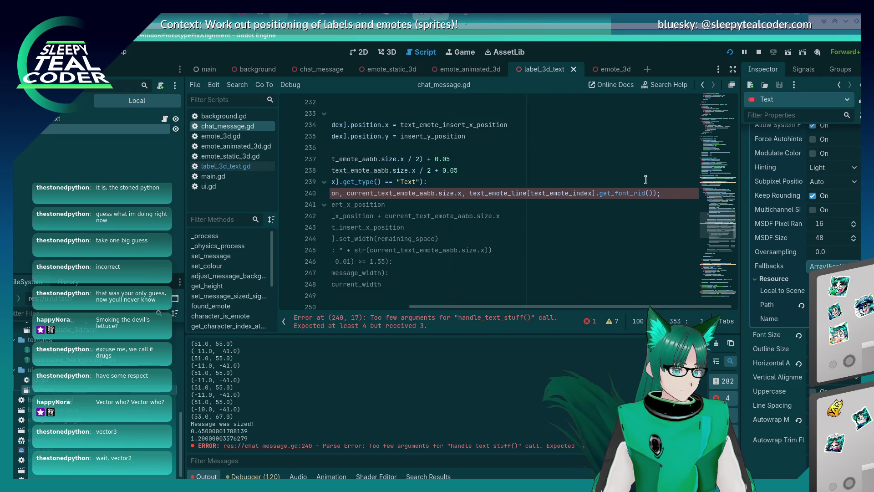
pyautogui.moveTo(660, 193); pyautogui.dragTo(469, 192)
pyautogui.hotkey('ctrl', 'c')
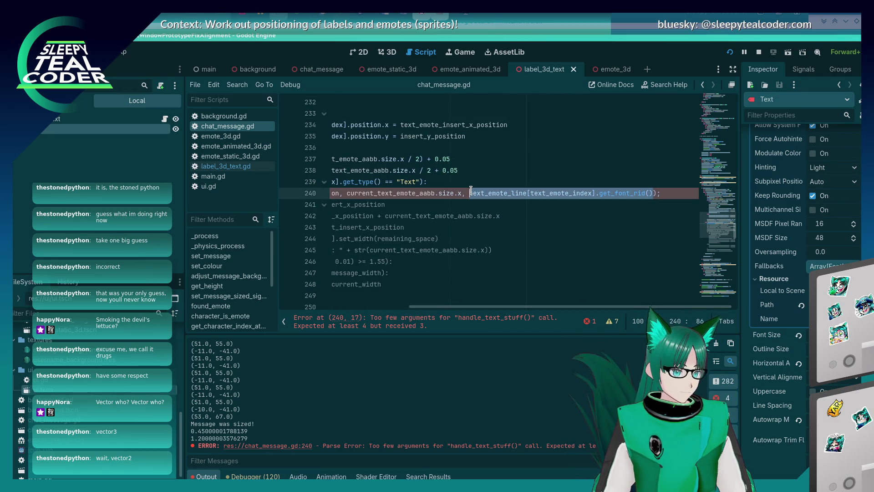
pyautogui.hscroll(-3, 488, 235)
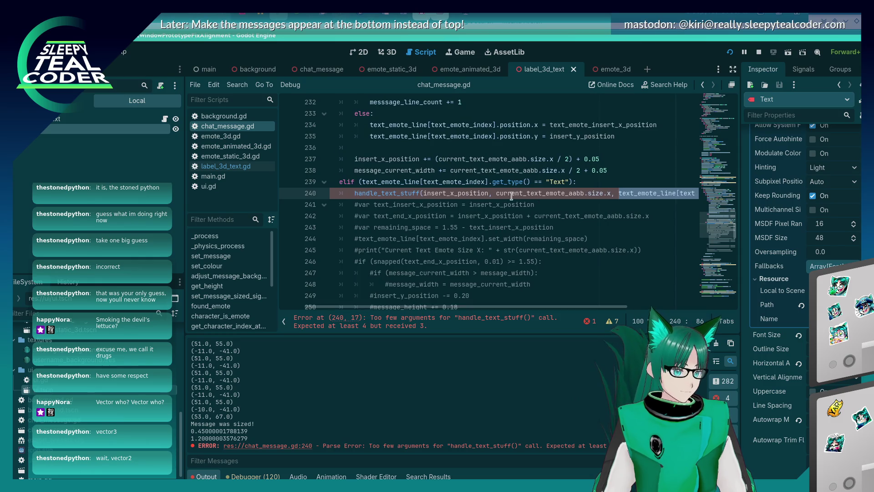
pyautogui.click(493, 193)
pyautogui.press('Return')
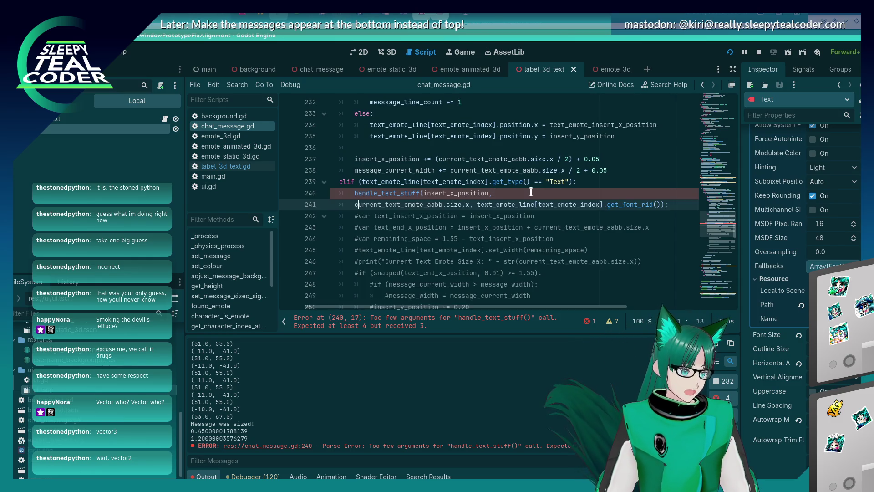
pyautogui.click(493, 204)
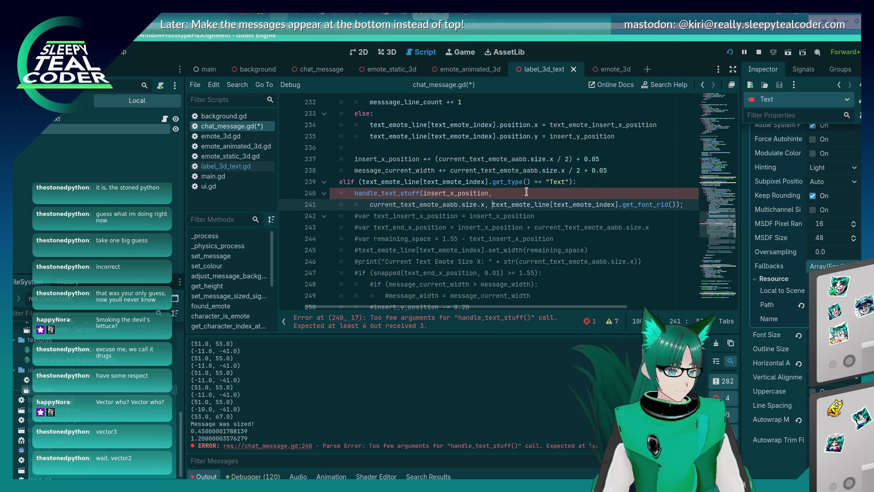
pyautogui.press('Return')
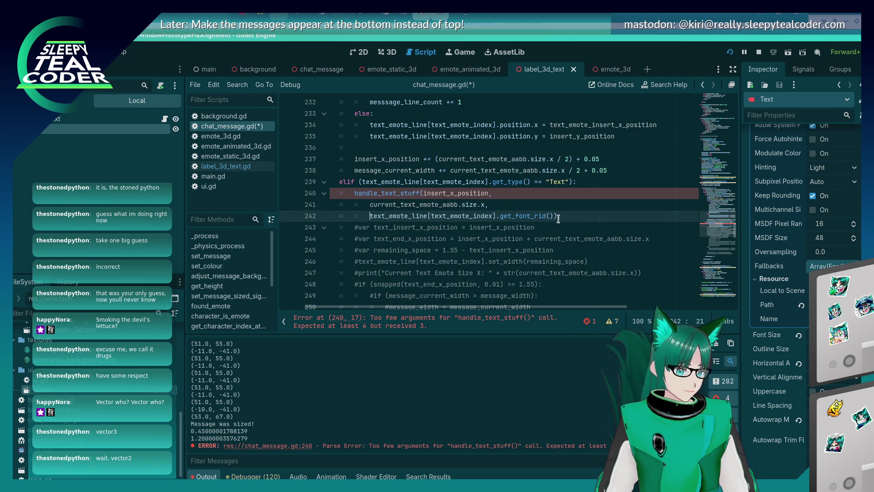
# Add get_font_size() as the call's fourth argument and save chat_message.gd
pyautogui.click(558, 215)
pyautogui.write(',')
pyautogui.press('Return')
pyautogui.hotkey('ctrl', 'v')
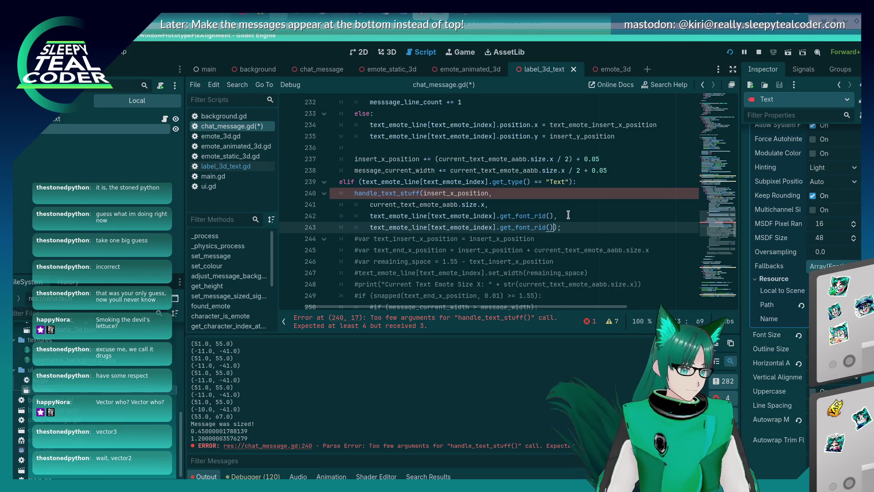
pyautogui.press('Left')
pyautogui.press('Left')
pyautogui.press('BackSpace')
pyautogui.press('BackSpace')
pyautogui.press('BackSpace')
pyautogui.write('size')
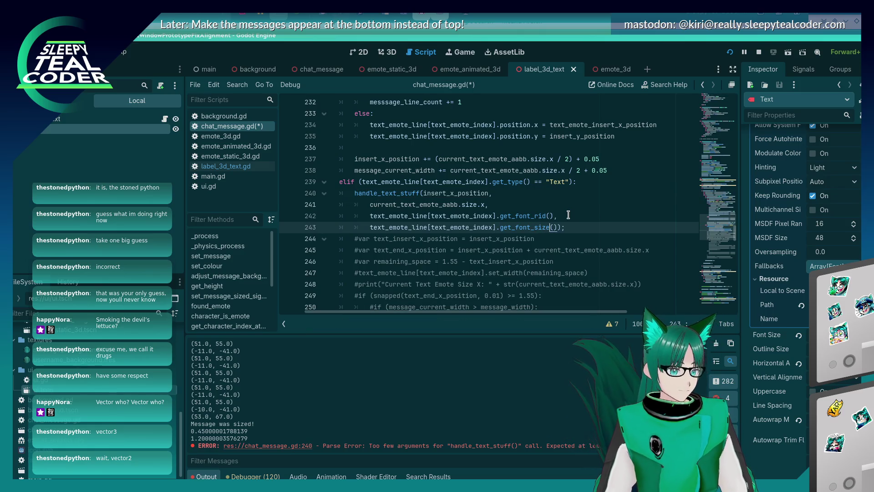
pyautogui.hotkey('ctrl', 's')
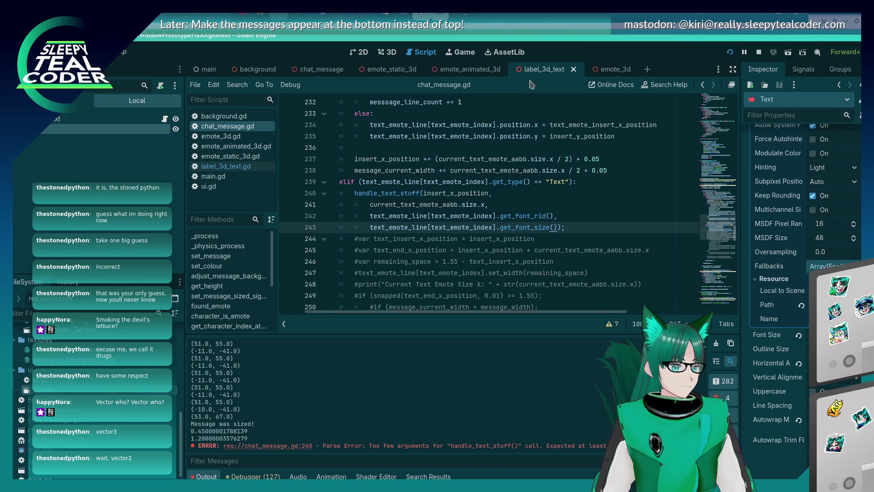
pyautogui.click(244, 167)
# Make get_font_size on line 34 return $Text.font_size and save label_3d_text.gd
pyautogui.scroll(-1, 443, 273)
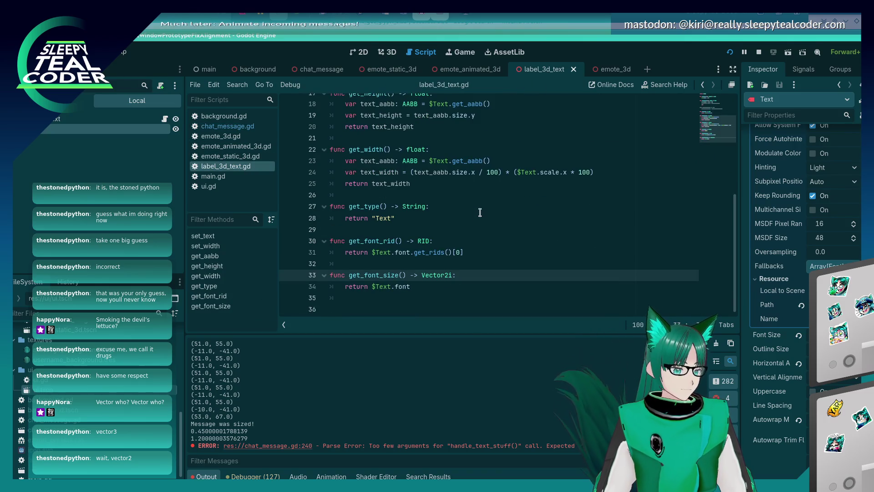
pyautogui.click(443, 286)
pyautogui.write('.')
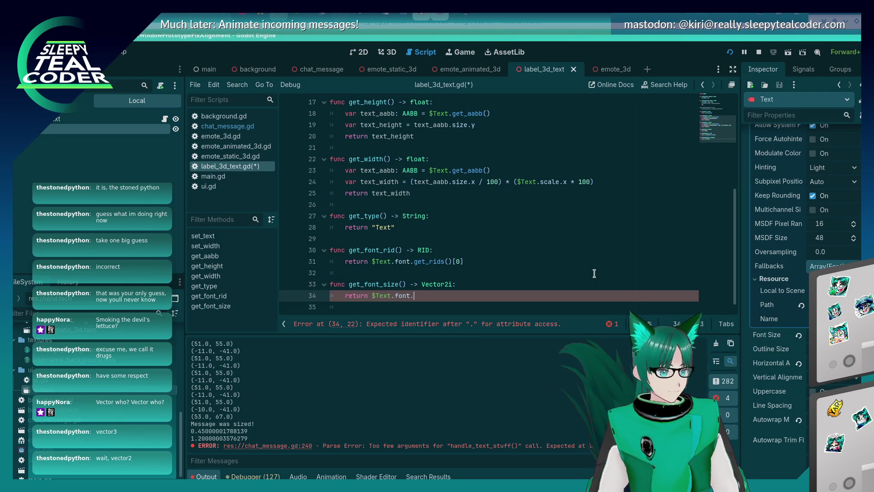
pyautogui.press('BackSpace')
pyautogui.press('BackSpace')
pyautogui.press('BackSpace')
pyautogui.write('nt')
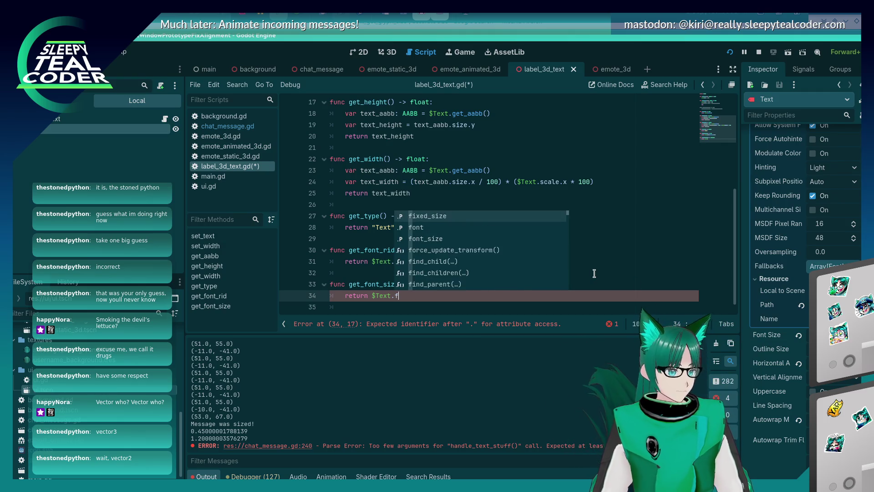
pyautogui.press('Down')
pyautogui.press('Return')
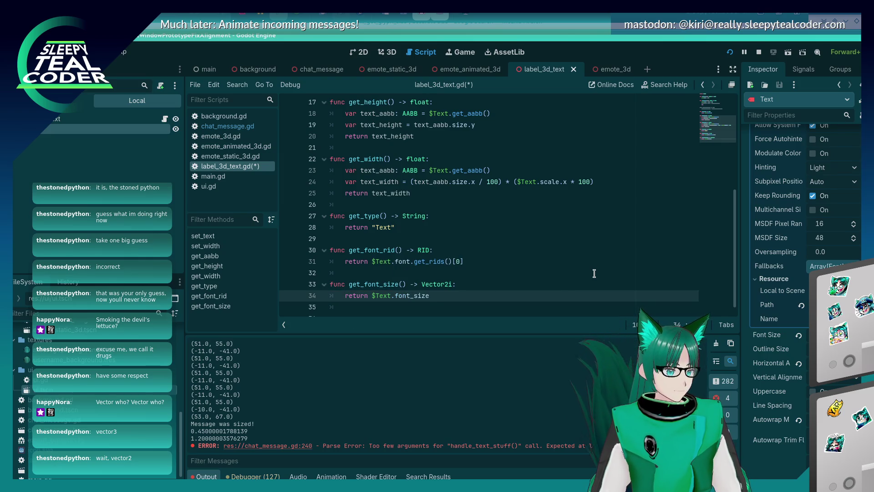
pyautogui.hotkey('ctrl', 's')
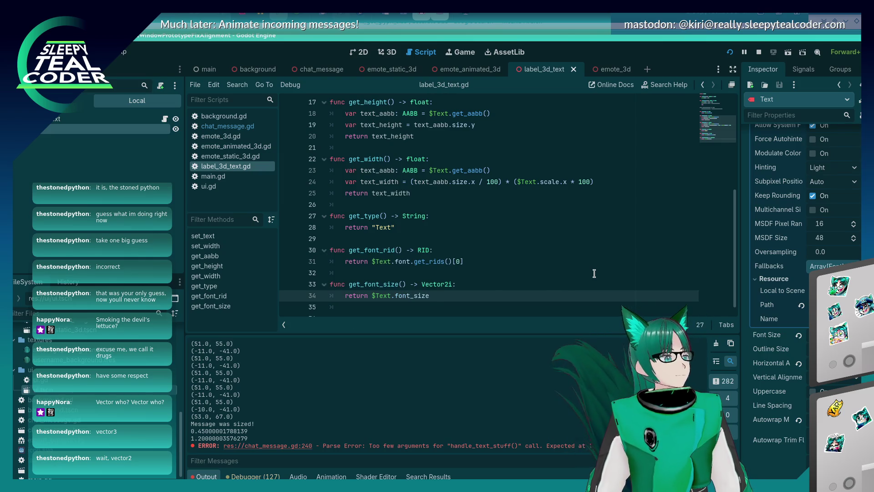
# Change get_font_size's return type from Vector2i to int
pyautogui.press('Up')
pyautogui.press('End')
pyautogui.press('Left')
pyautogui.press('BackSpace')
pyautogui.press('BackSpace')
pyautogui.press('BackSpace')
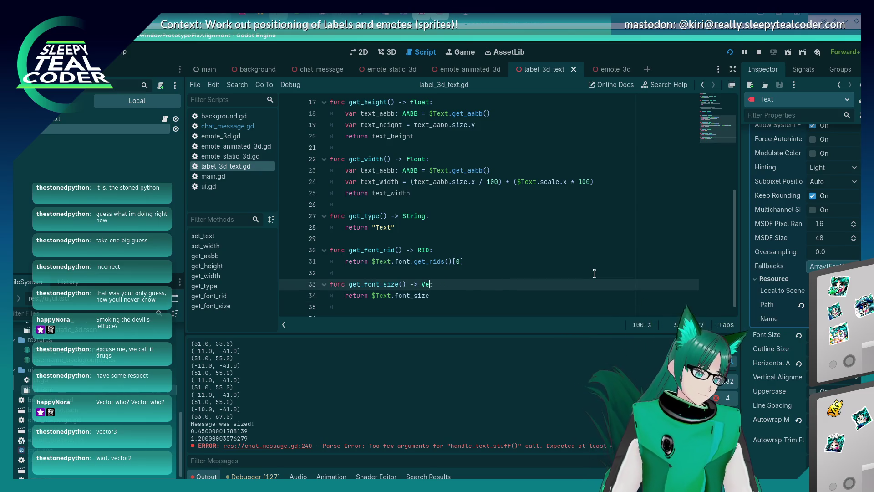
pyautogui.press('BackSpace')
pyautogui.write('int')
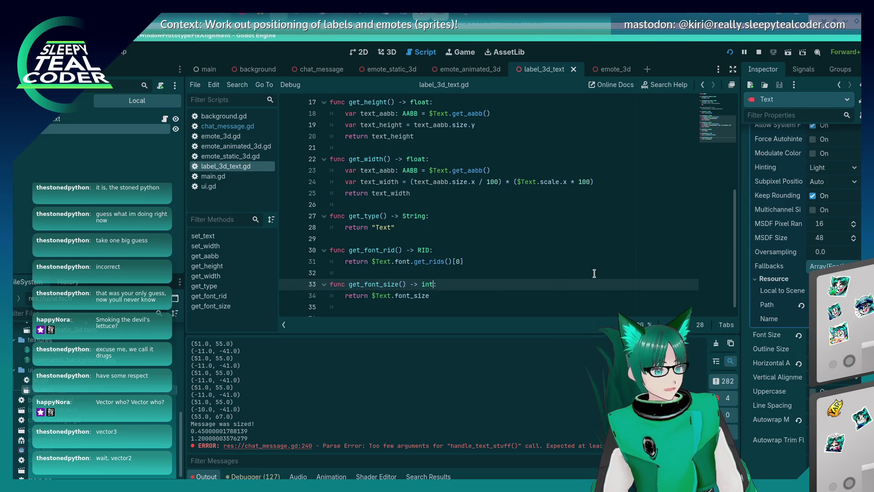
pyautogui.click(244, 126)
pyautogui.scroll(-13, 413, 192)
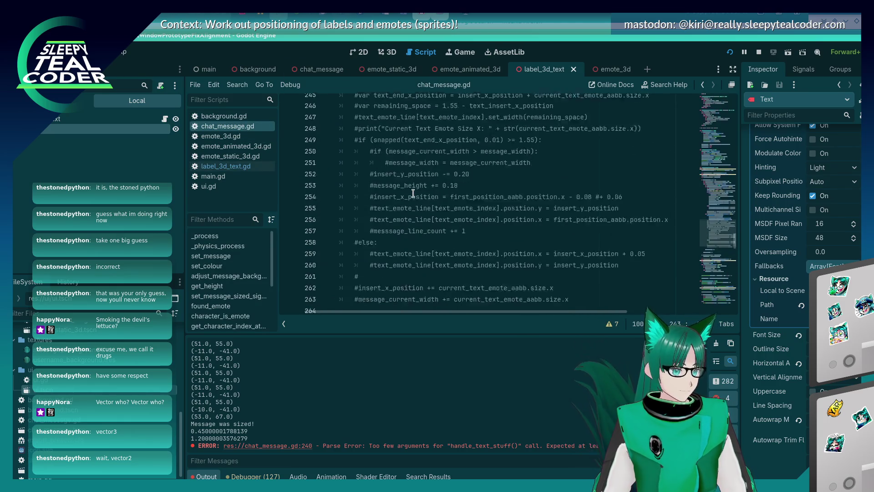
# Remove the first hardcoded 5 from Vector2i(5, 5) on line 368
pyautogui.scroll(-13, 413, 192)
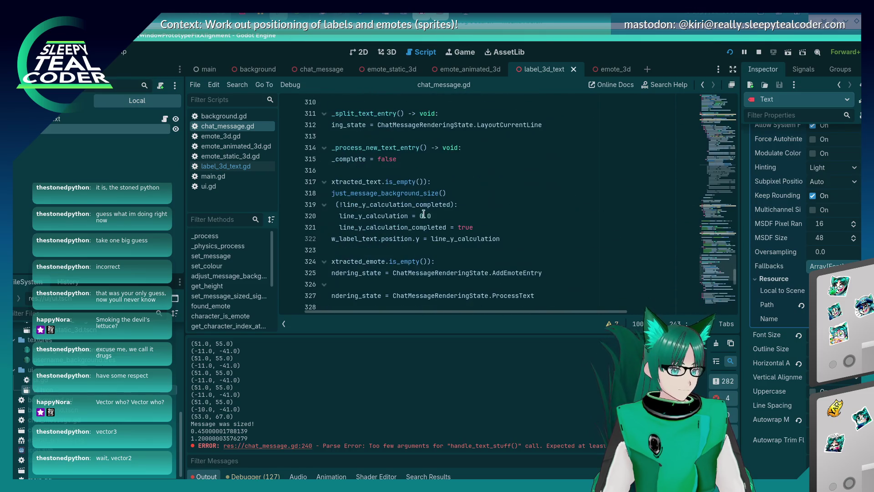
pyautogui.hscroll(-5, 460, 314)
pyautogui.scroll(-13, 451, 257)
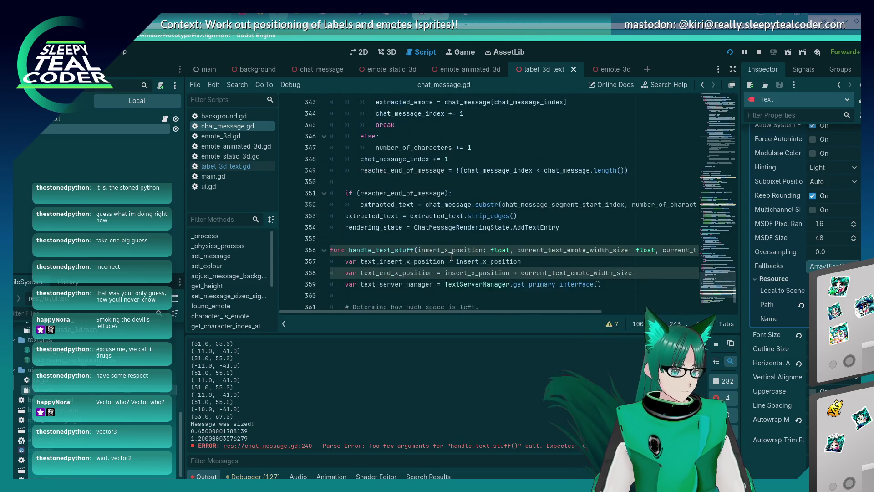
pyautogui.scroll(-2, 451, 257)
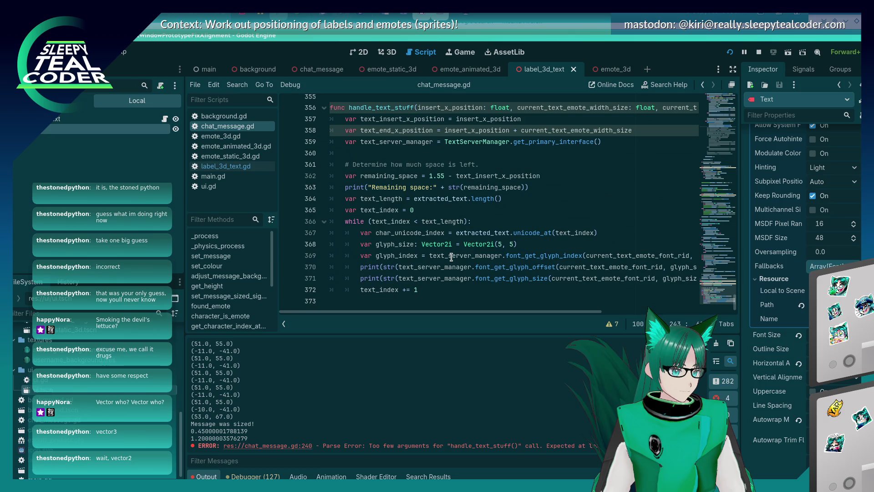
pyautogui.click(503, 244)
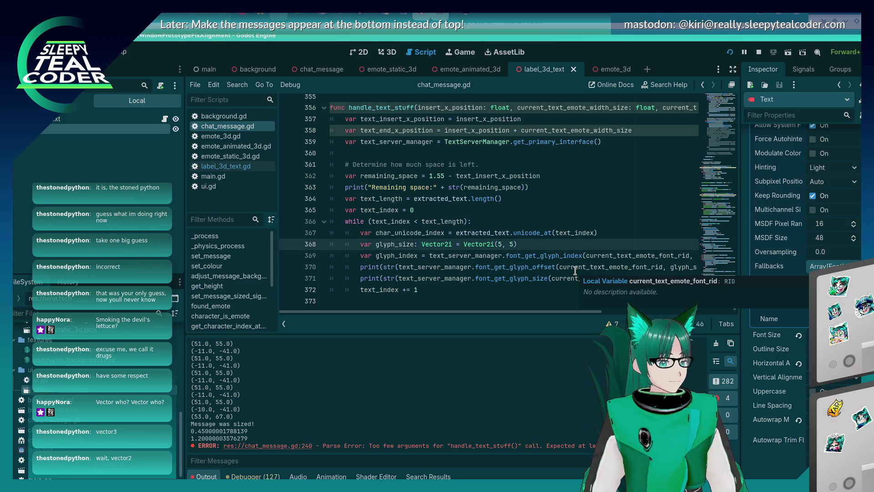
pyautogui.press('BackSpace')
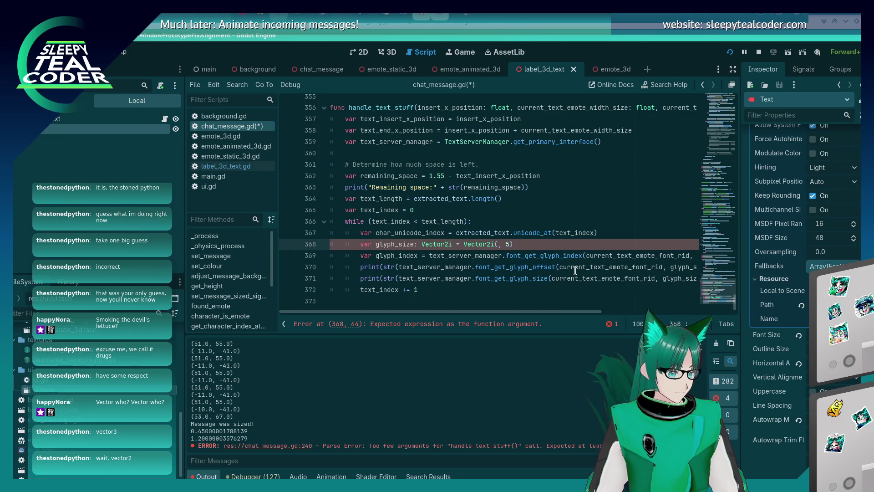
# Fill both glyph dimensions with font_size, giving Vector2i(font_size, font_size), and save
pyautogui.scroll(2, 575, 271)
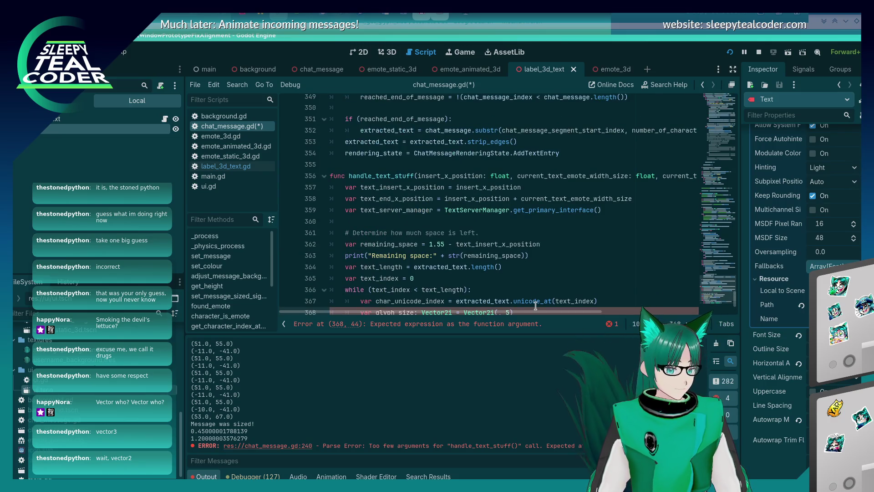
pyautogui.moveTo(546, 313); pyautogui.dragTo(650, 313)
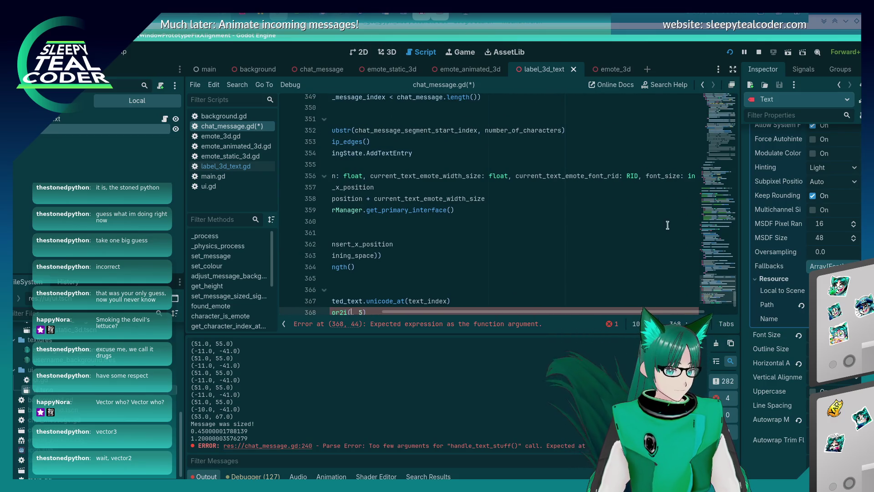
pyautogui.doubleClick(663, 176)
pyautogui.hotkey('ctrl', 'c')
pyautogui.scroll(-2, 429, 240)
pyautogui.click(350, 243)
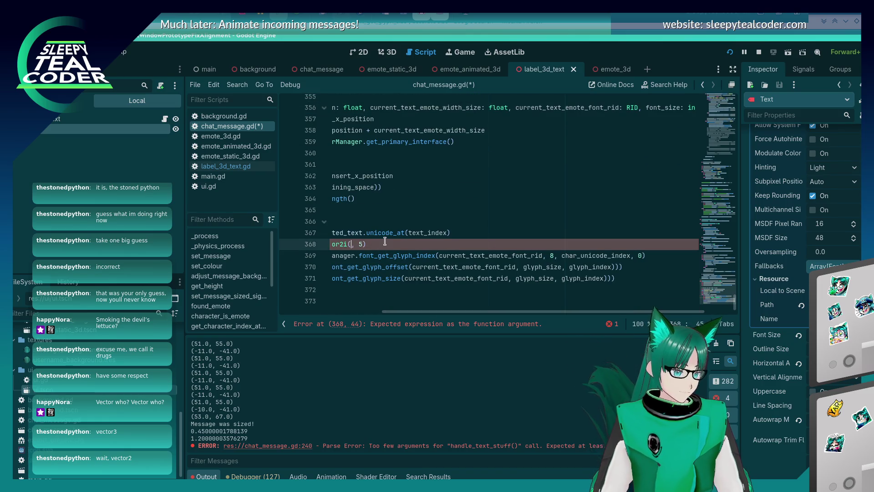
pyautogui.hotkey('ctrl', 'v')
pyautogui.press('BackSpace')
pyautogui.hotkey('ctrl', 'v')
pyautogui.hotkey('ctrl', 's')
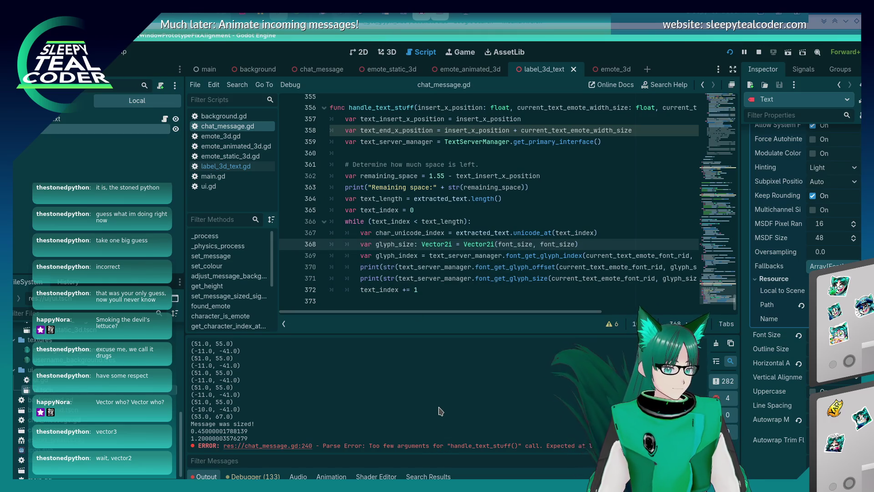
pyautogui.hotkey('alt', 'Tab')
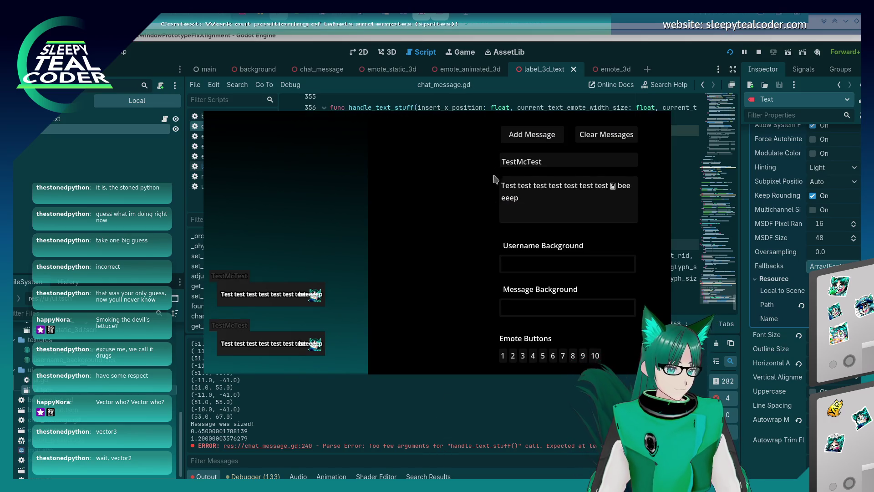
pyautogui.click(521, 144)
pyautogui.click(290, 435)
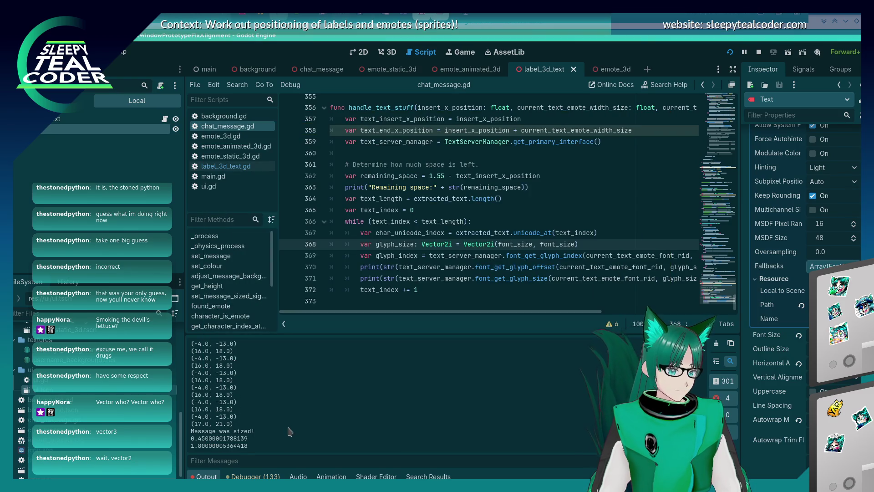
pyautogui.scroll(2, 277, 424)
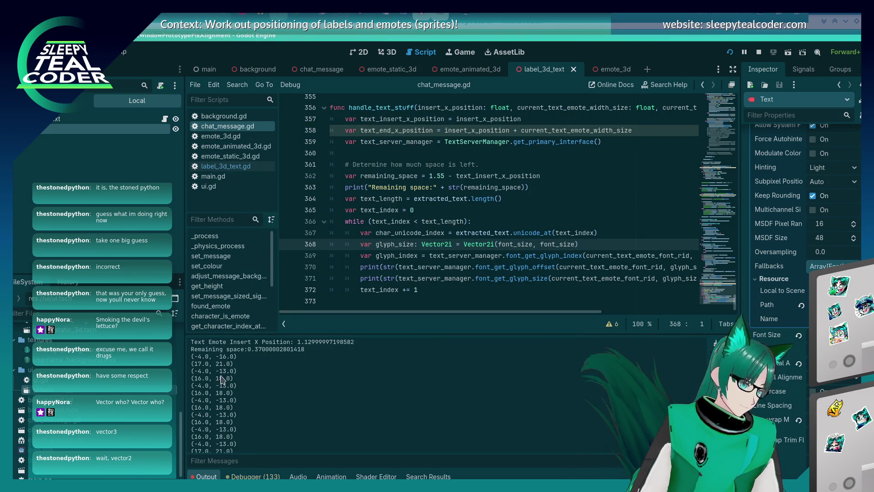
pyautogui.scroll(-2, 219, 371)
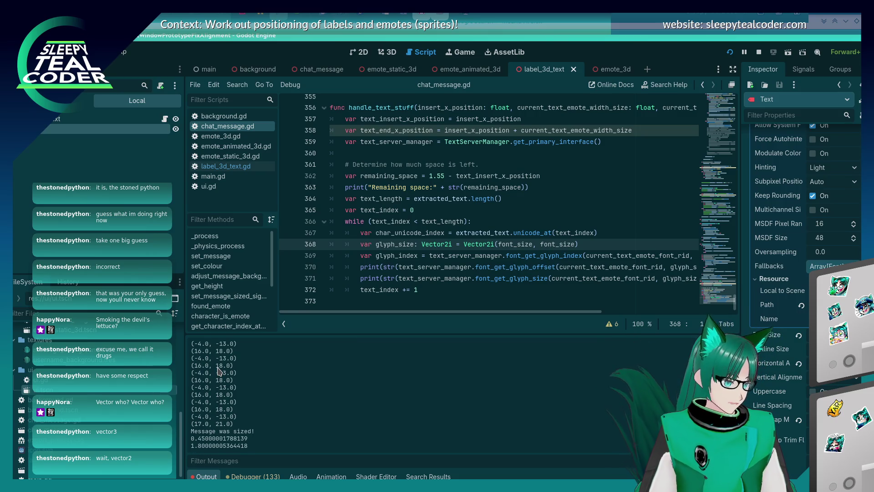
pyautogui.scroll(2, 219, 371)
pyautogui.scroll(-2, 219, 371)
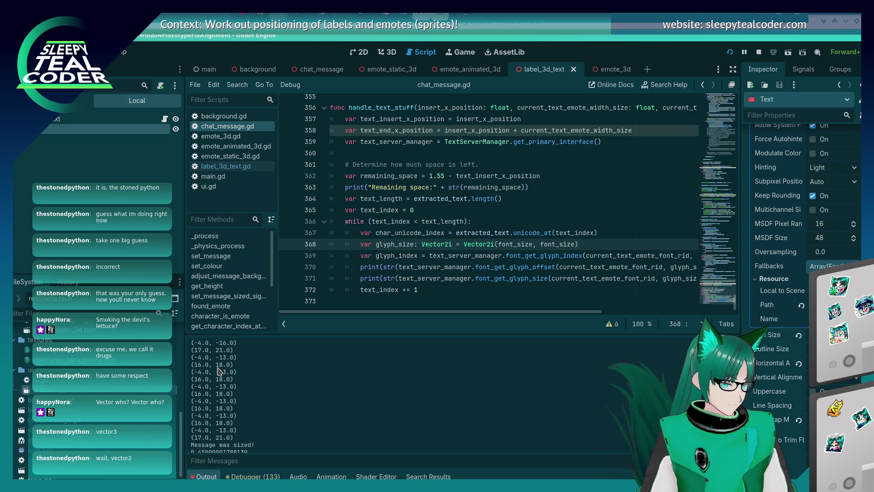
pyautogui.scroll(2, 219, 371)
pyautogui.scroll(-2, 218, 371)
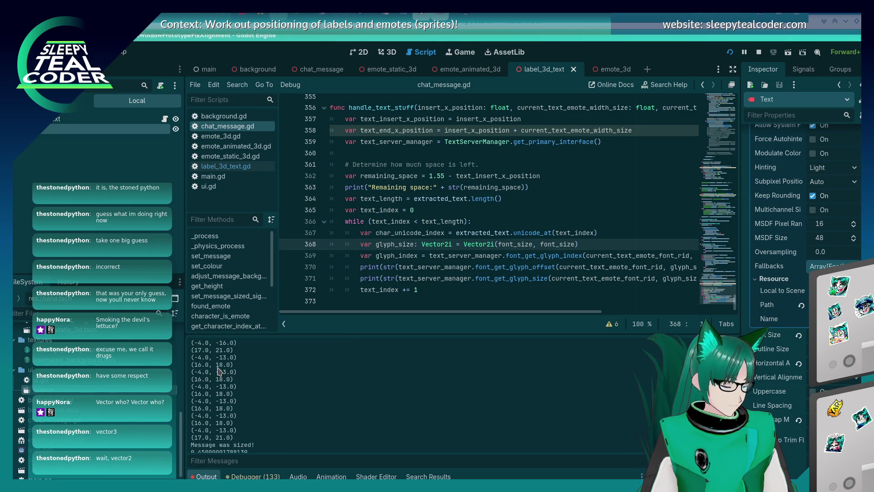
pyautogui.scroll(2, 218, 371)
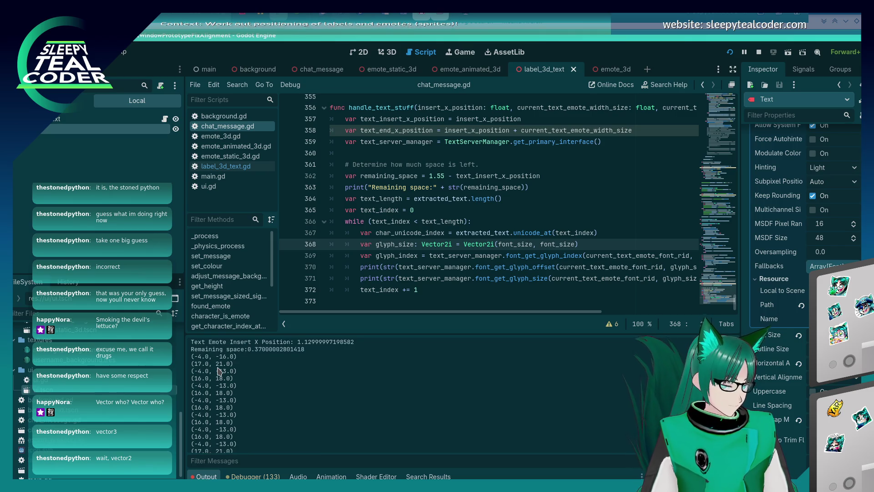
pyautogui.click(531, 168)
pyautogui.click(463, 198)
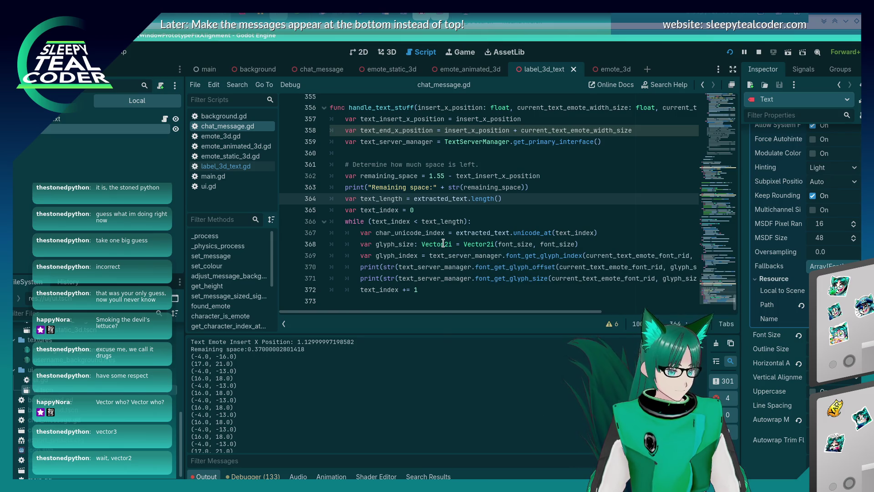
pyautogui.scroll(1, 443, 243)
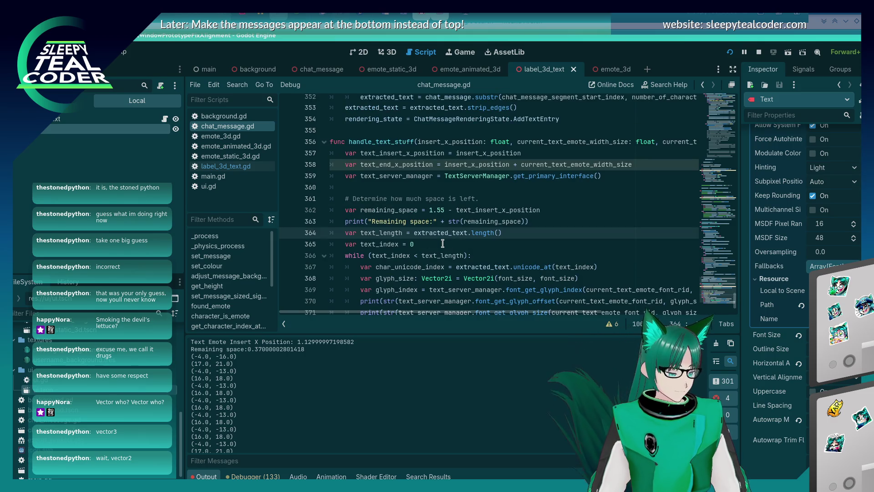
pyautogui.scroll(-1, 443, 243)
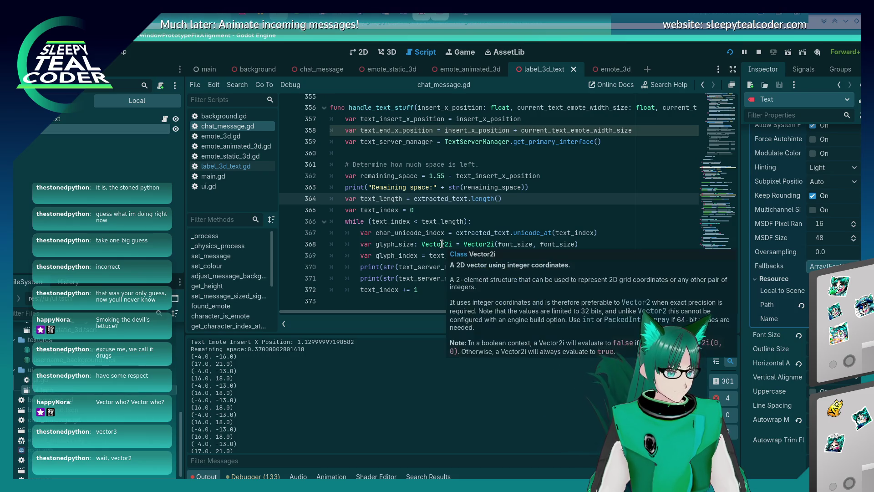
pyautogui.click(487, 176)
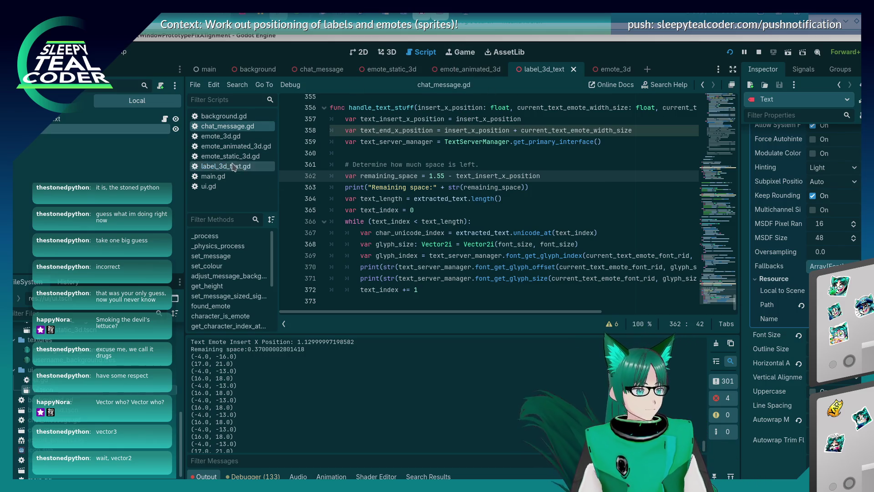
# Check the Text Label3D's 340 px Width in the 3D view, then return to chat_message.gd
pyautogui.click(387, 51)
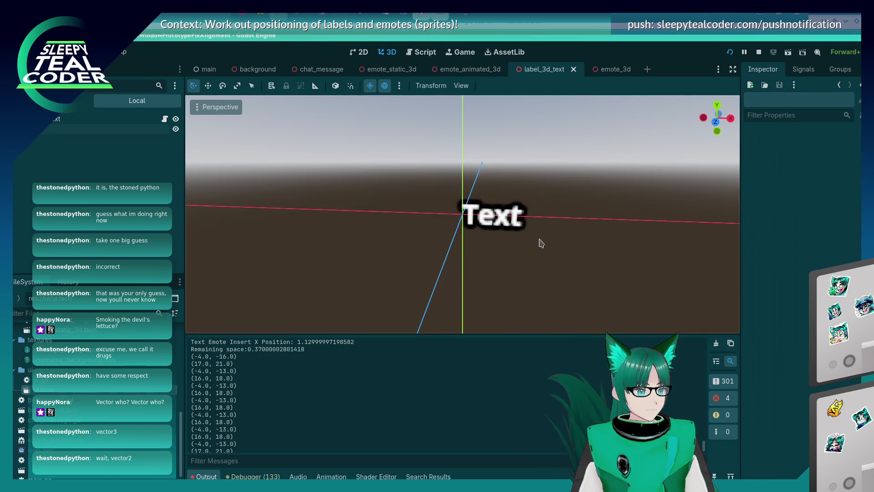
pyautogui.click(519, 225)
pyautogui.scroll(-10, 771, 300)
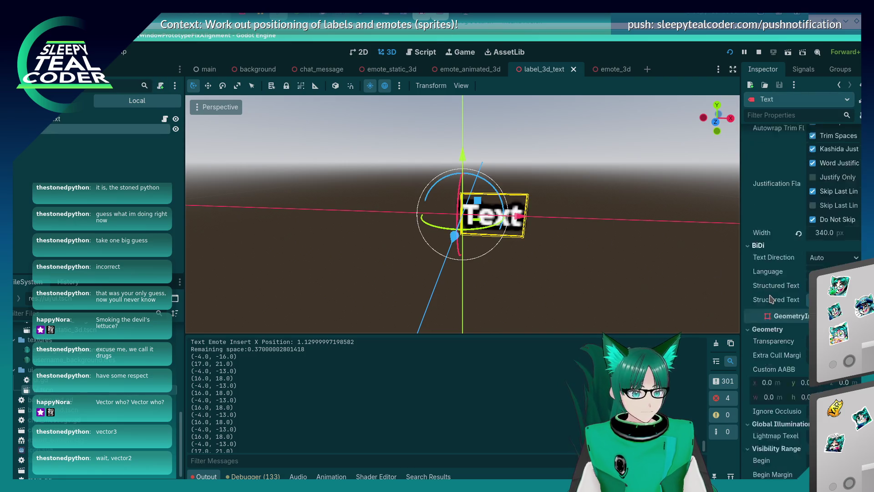
pyautogui.scroll(-5, 771, 300)
pyautogui.scroll(6, 771, 297)
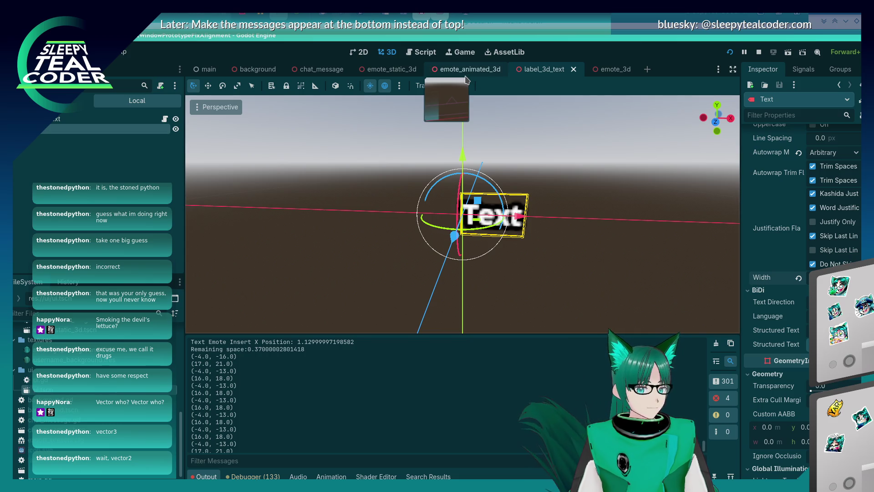
pyautogui.click(422, 52)
pyautogui.click(482, 182)
pyautogui.hotkey('alt', 'Tab')
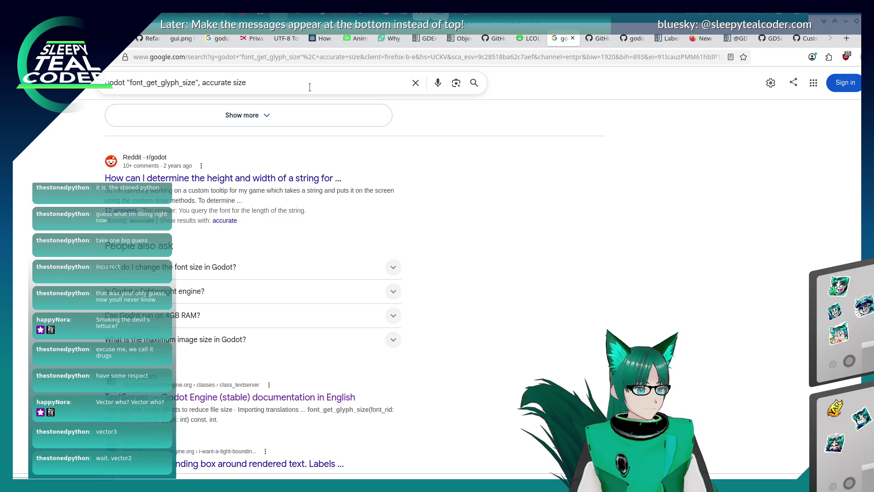
# Search Google for 'Godot, pixels to meters' and skim the results
pyautogui.click(295, 78)
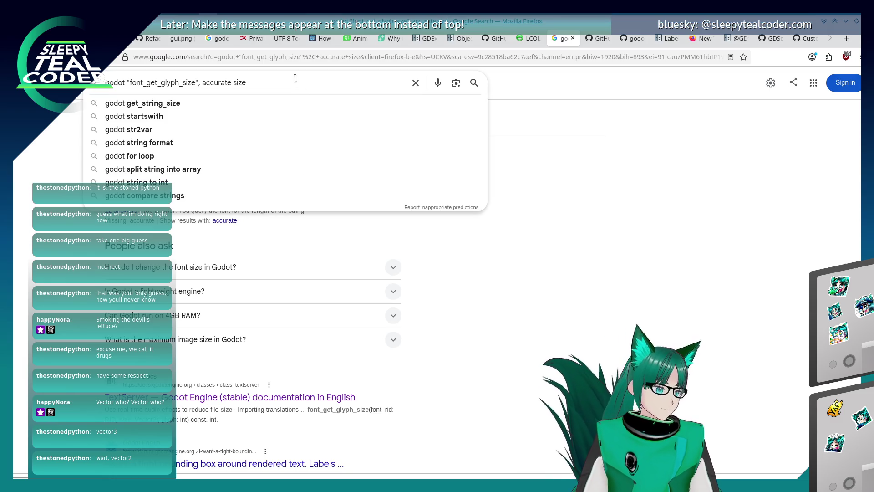
pyautogui.hotkey('ctrl', 'a')
pyautogui.write('Godot, pix')
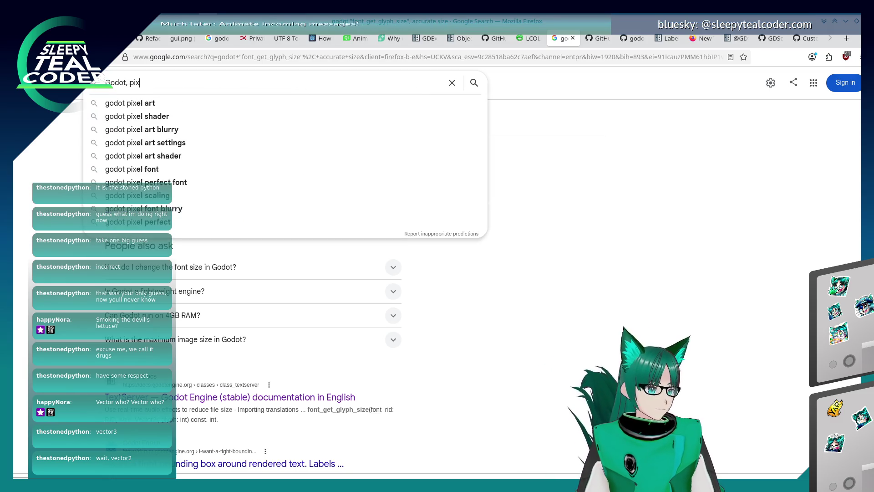
pyautogui.write('els to meters')
pyautogui.press('Return')
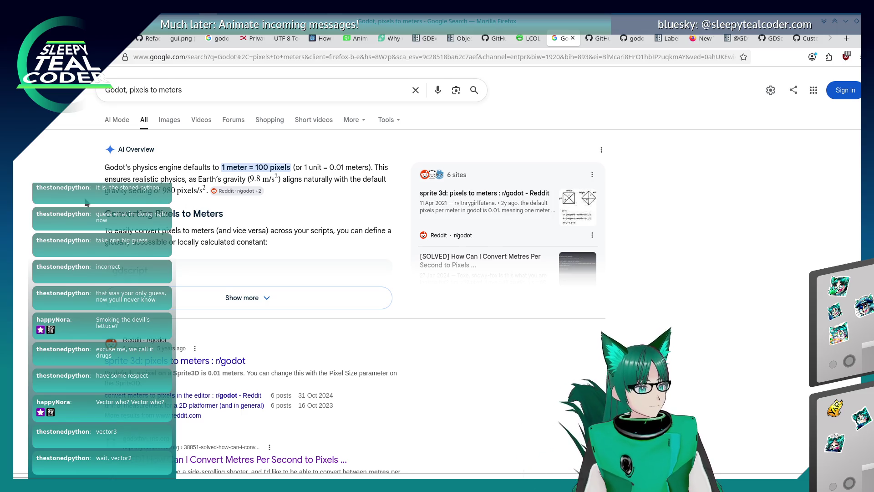
pyautogui.scroll(-4, 87, 203)
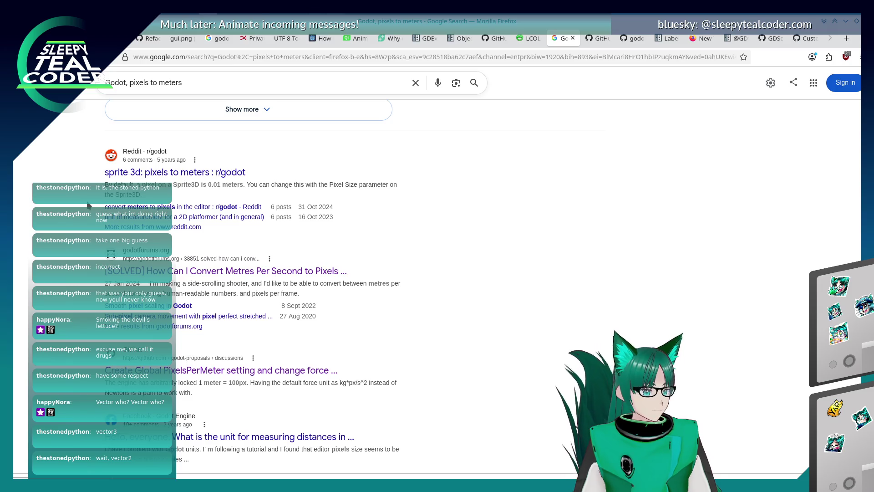
pyautogui.hotkey('alt', 'Tab')
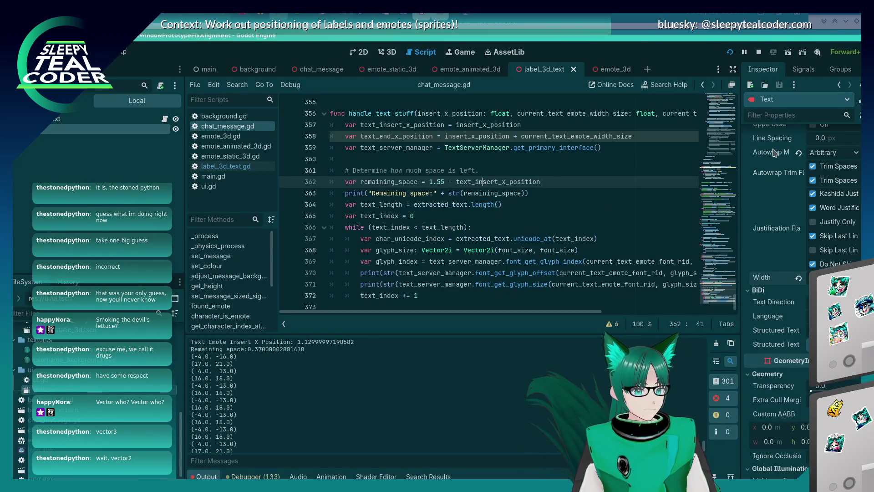
# Filter the Text label's Inspector to 'pixel size' to find 0.005 m, then launch KCalc
pyautogui.click(770, 119)
pyautogui.write('pixel size')
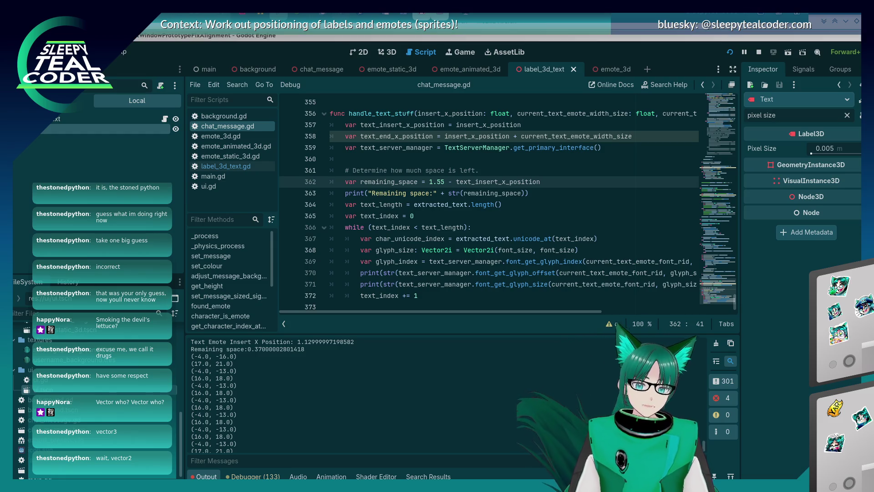
pyautogui.press('XF86Calculator')
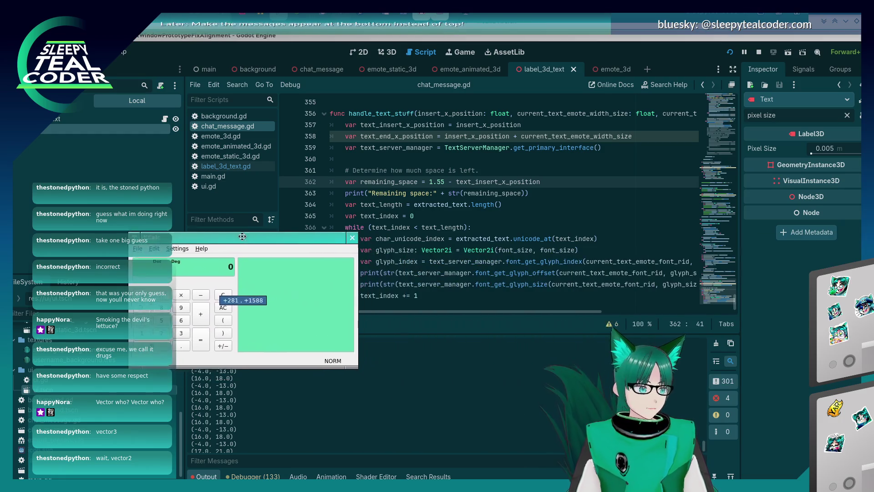
# Reposition KCalc and compute 340 / 0.005
pyautogui.click(177, 246)
pyautogui.click(195, 246)
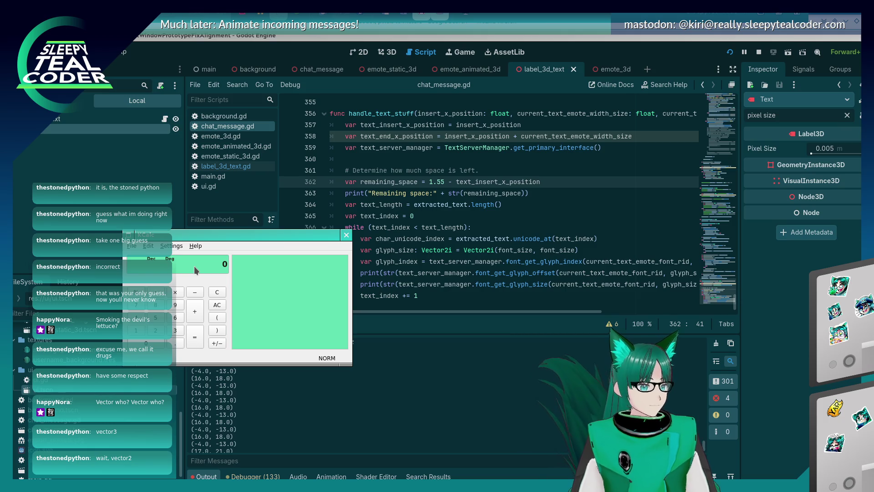
pyautogui.moveTo(221, 234)
pyautogui.mouseDown()
pyautogui.moveTo(303, 284)
pyautogui.moveTo(359, 295)
pyautogui.mouseUp()
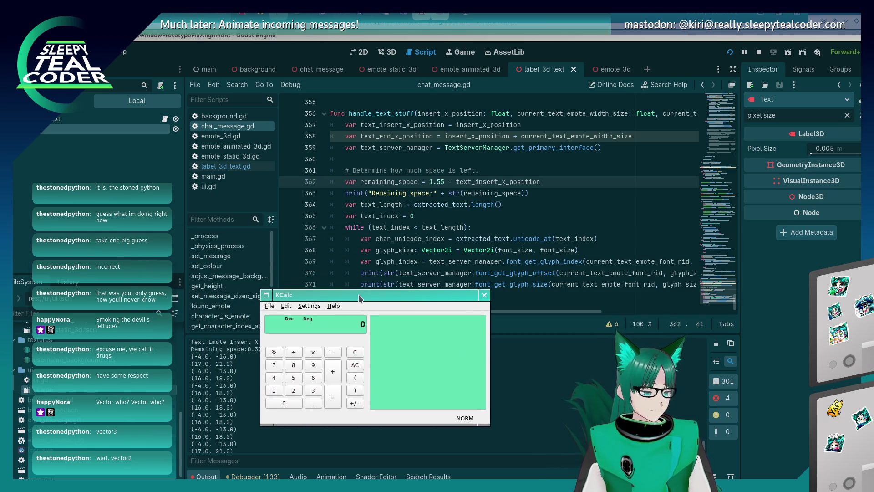
pyautogui.write('340')
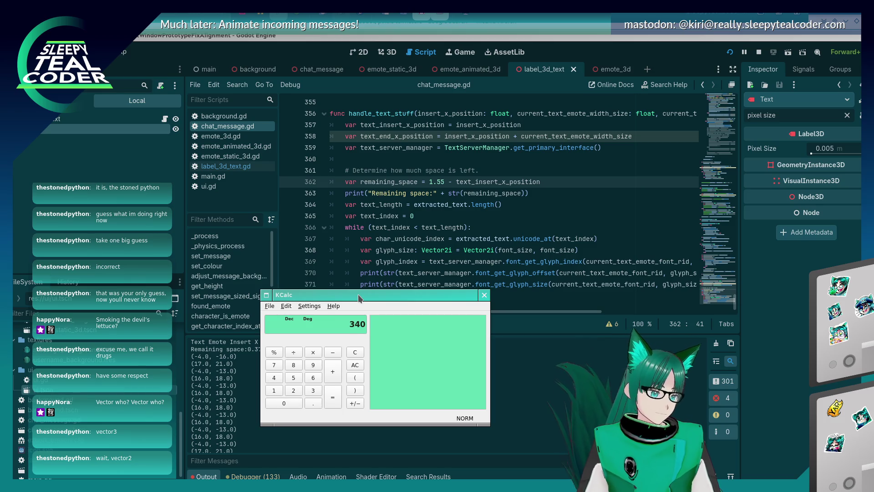
pyautogui.press('Escape')
pyautogui.write('3')
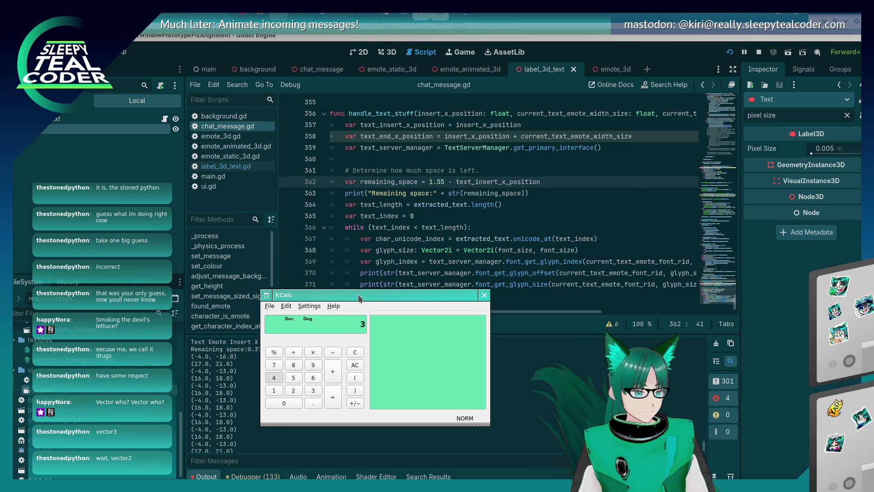
pyautogui.write('40/0.005')
pyautogui.press('Return')
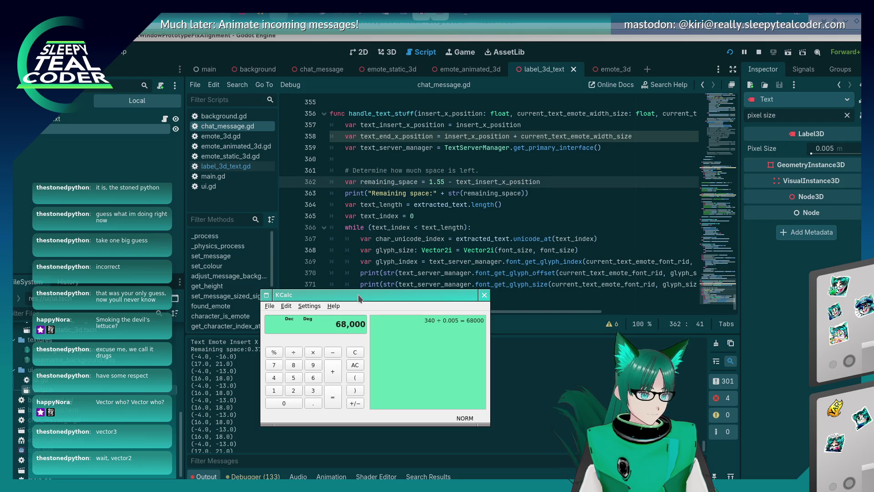
# Compute 0.005 × 340 = 1.7, then start a new line 363 in chat_message.gd
pyautogui.press('Escape')
pyautogui.press('Delete')
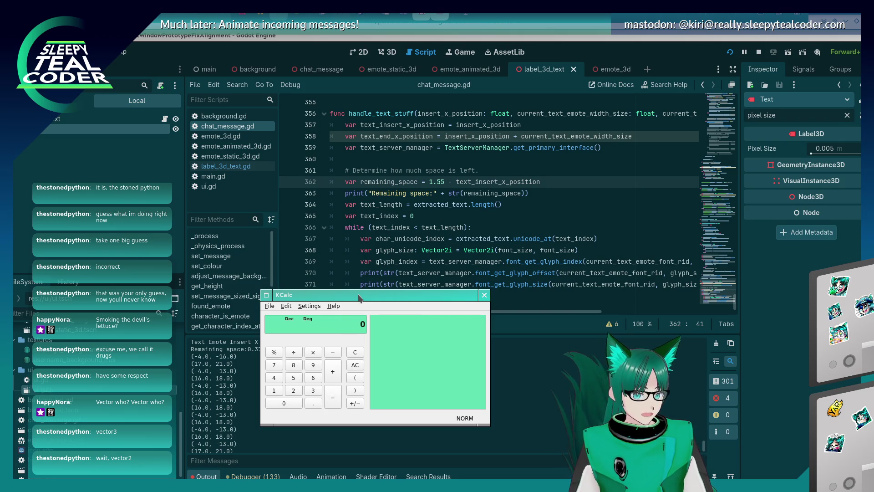
pyautogui.write('.00')
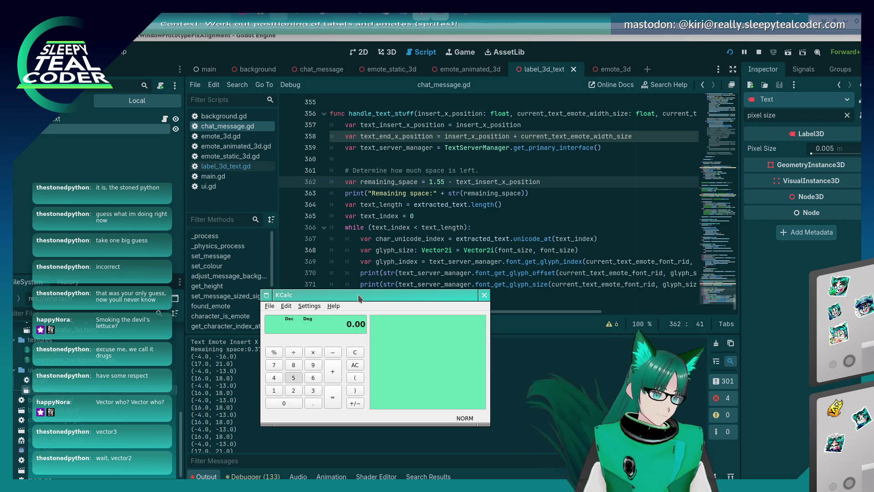
pyautogui.write('5*340')
pyautogui.press('Return')
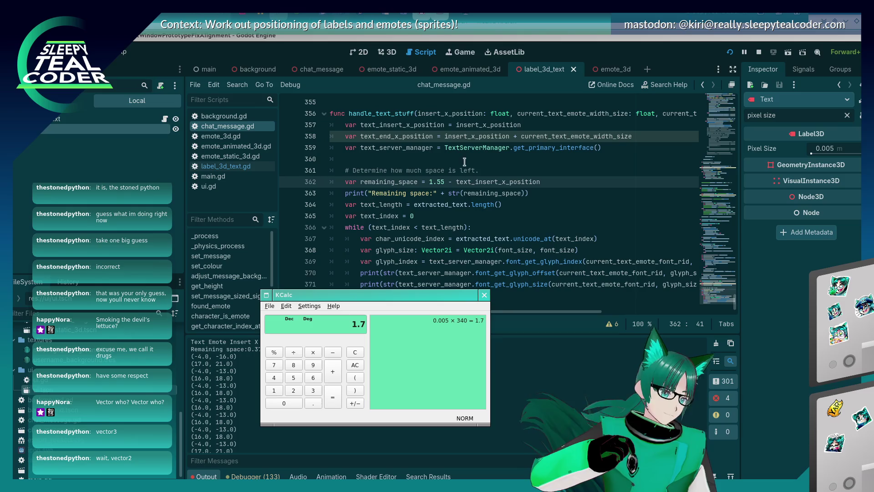
pyautogui.click(552, 181)
pyautogui.press('Return')
# Write var remaining_pixel_space = remaining_space on line 363
pyautogui.write('var ')
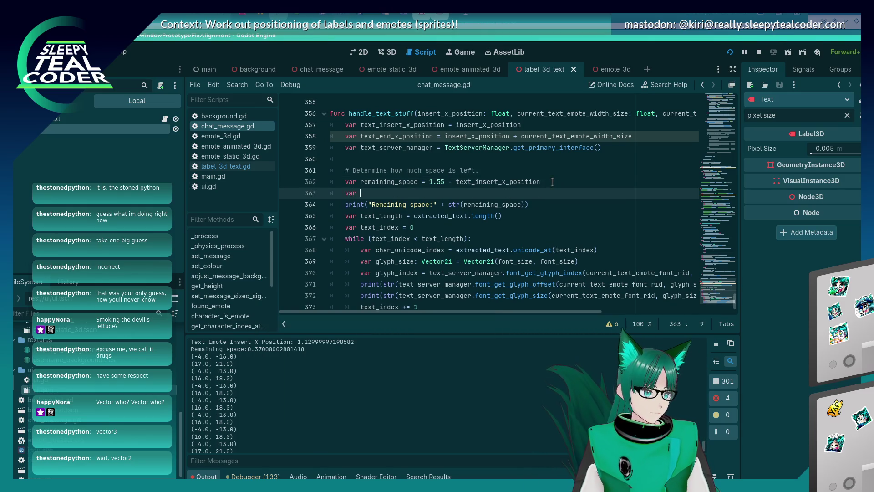
pyautogui.write('remain')
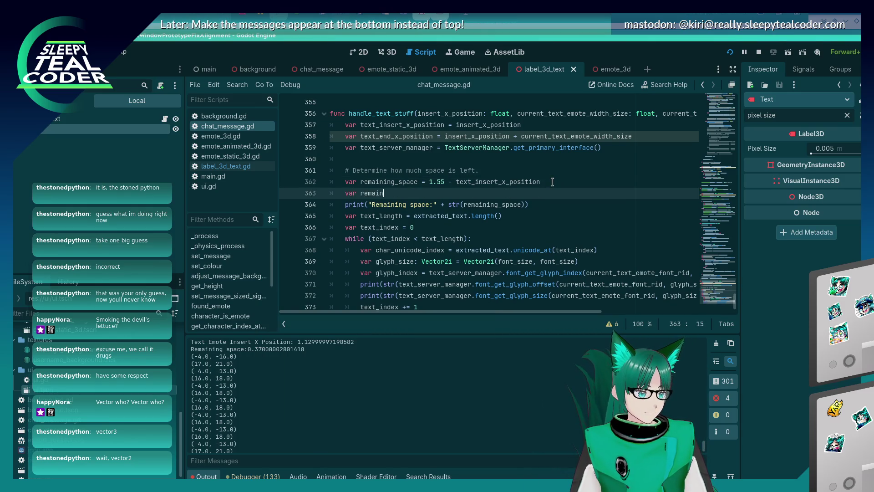
pyautogui.write('ing_pixel_space =')
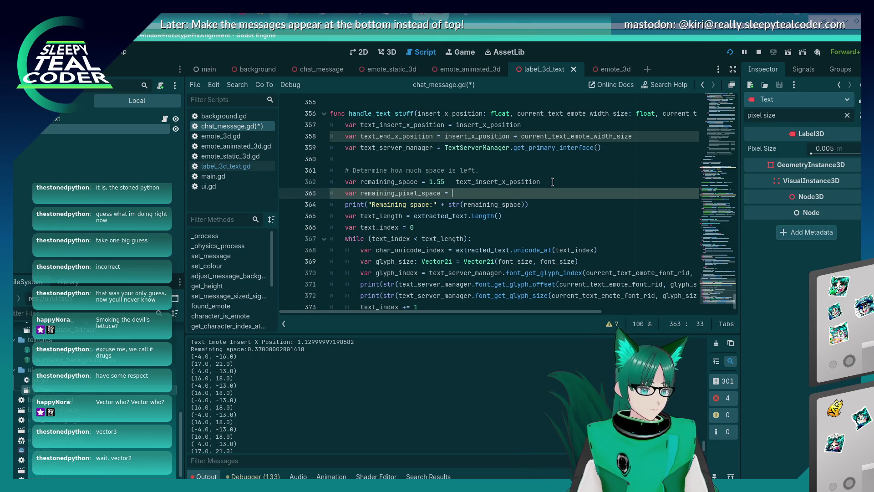
pyautogui.hotkey('ctrl', 'space')
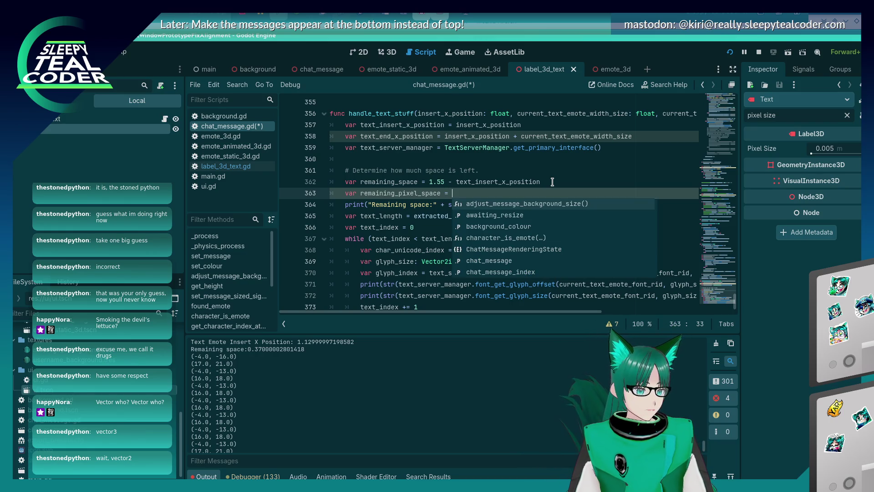
pyautogui.doubleClick(395, 183)
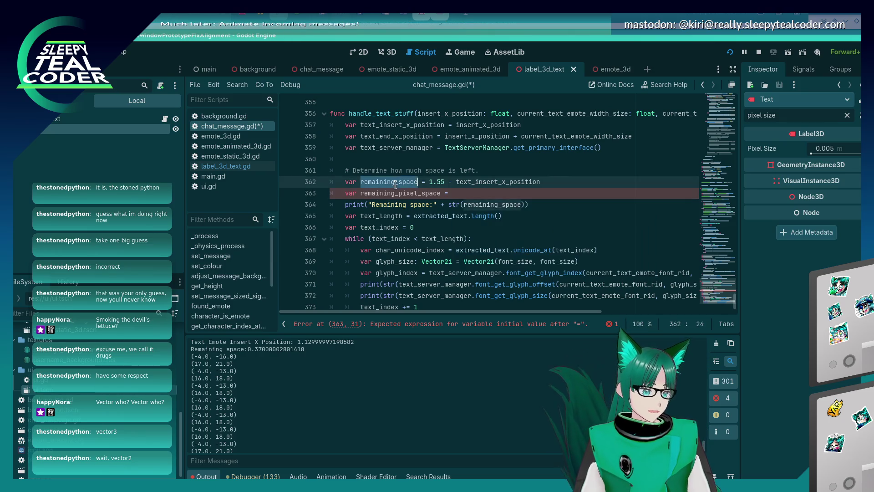
pyautogui.middleClick(453, 193)
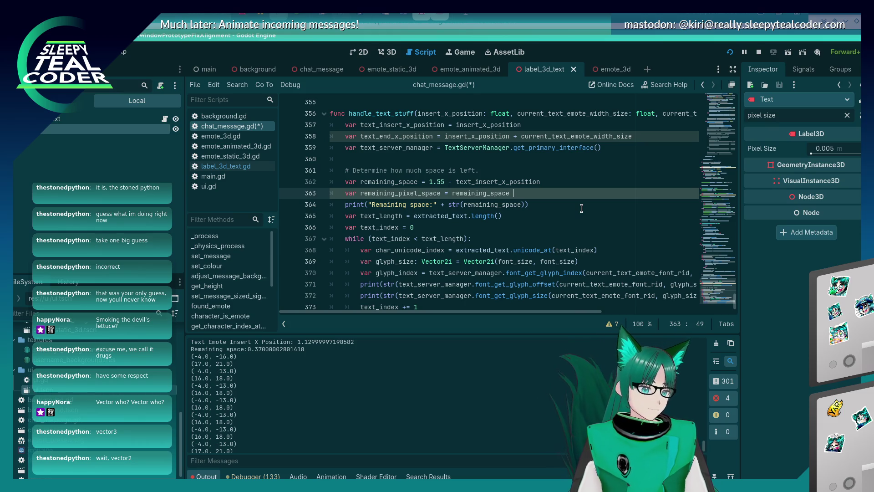
pyautogui.hotkey('alt', 'Tab')
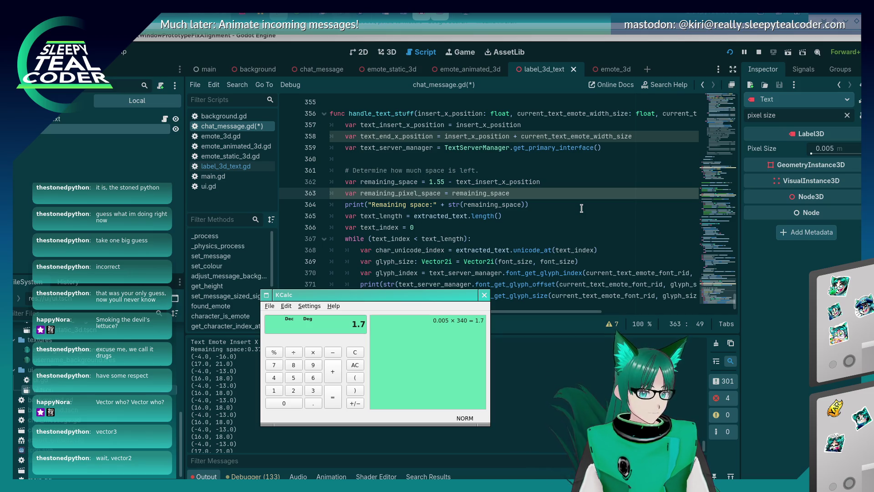
pyautogui.hotkey('alt', 'Tab')
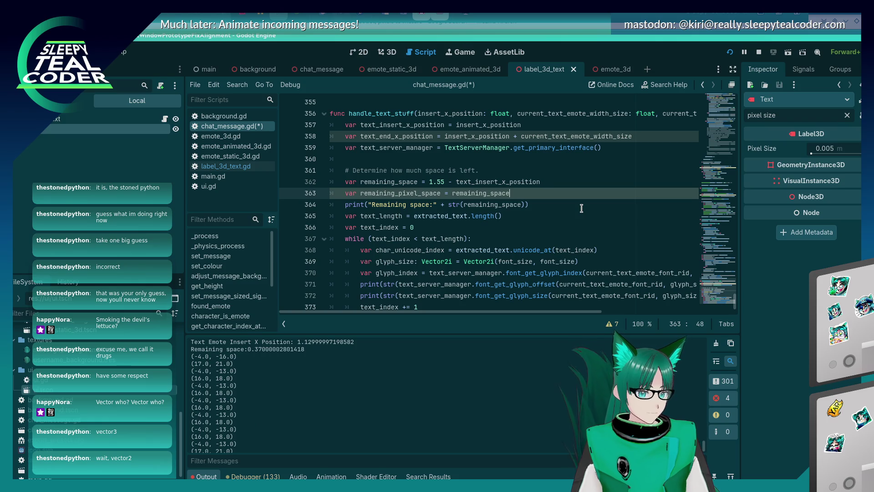
pyautogui.press('BackSpace')
pyautogui.press('BackSpace')
pyautogui.write('ce')
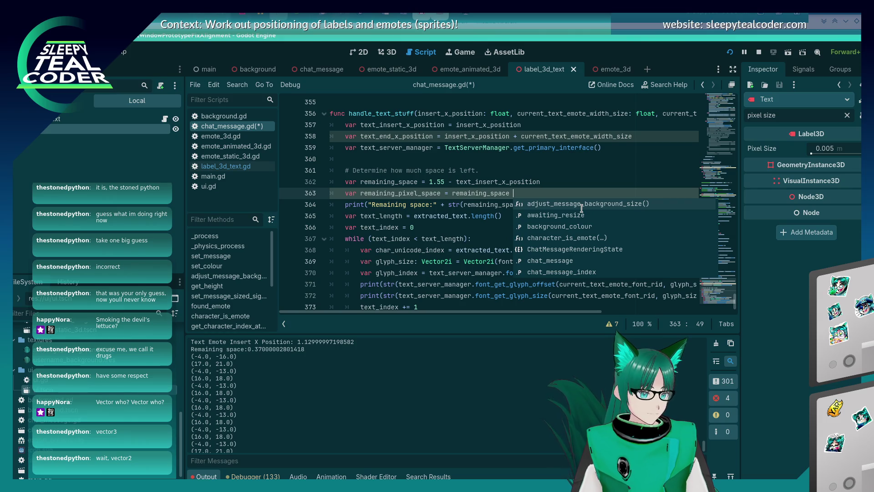
pyautogui.hotkey('alt', 'Tab')
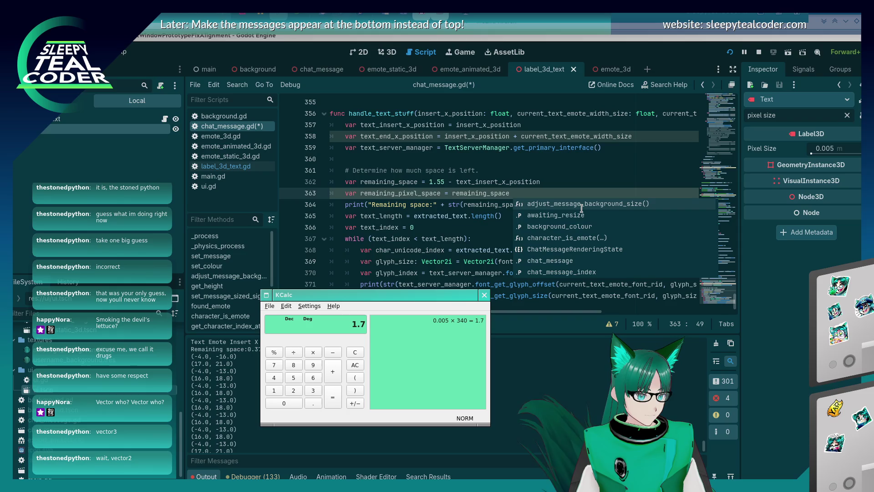
pyautogui.hotkey('alt', 'Tab')
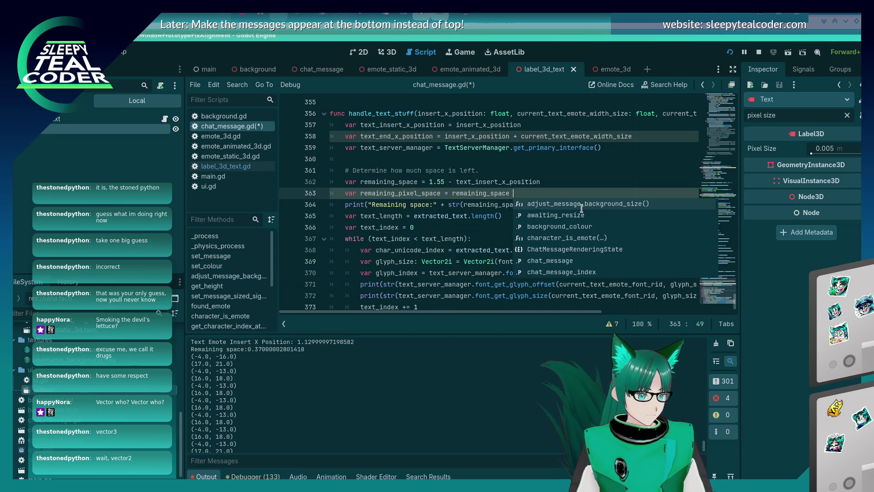
pyautogui.press('Left')
pyautogui.press('Left')
pyautogui.press('Left')
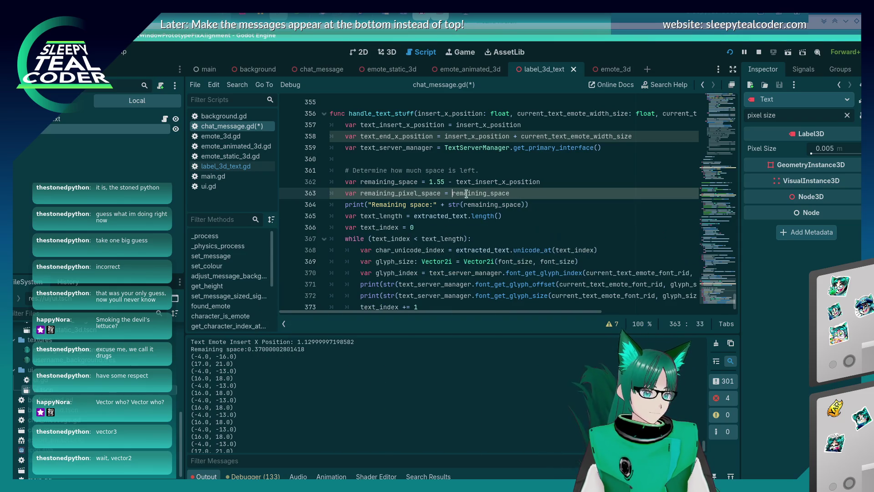
# Rewrite line 363 as 'var remaining_pixel_space = 340 - (remaining_space', removing stray '$Text.' and '*'
pyautogui.write('(')
pyautogui.press('Left')
pyautogui.press('Left')
pyautogui.write('T')
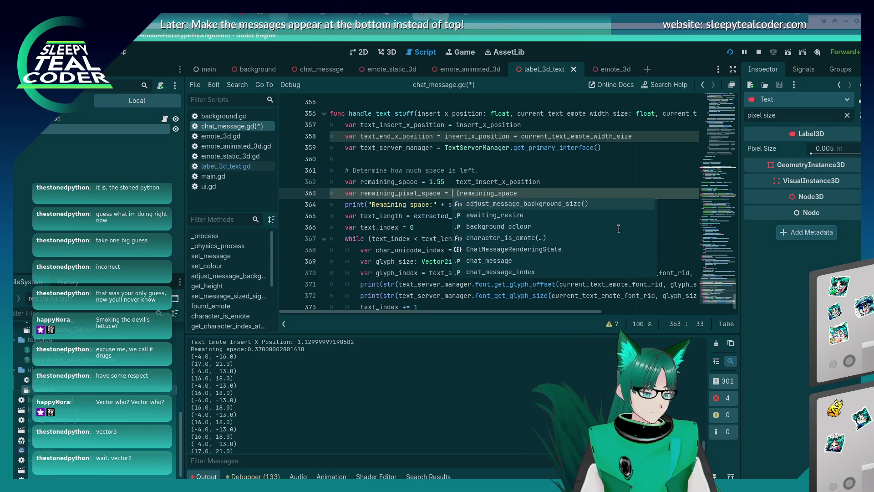
pyautogui.press('BackSpace')
pyautogui.write('$Text')
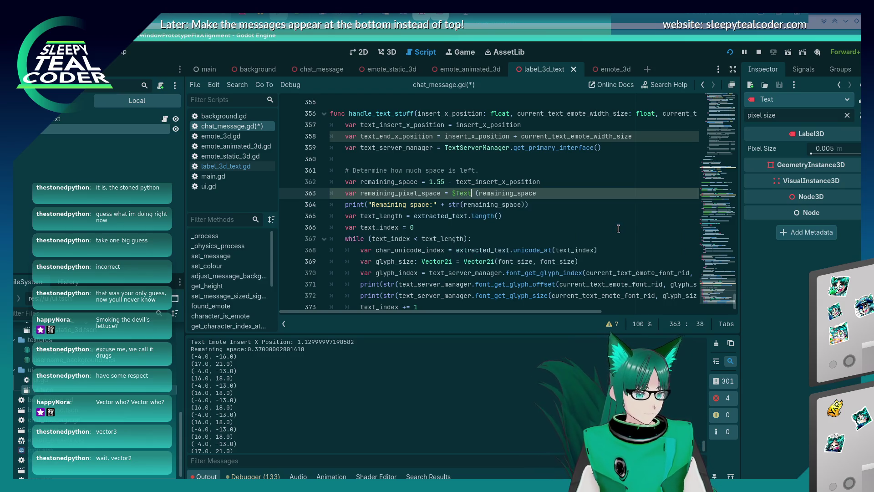
pyautogui.write('.')
pyautogui.press('BackSpace')
pyautogui.press('BackSpace')
pyautogui.press('BackSpace')
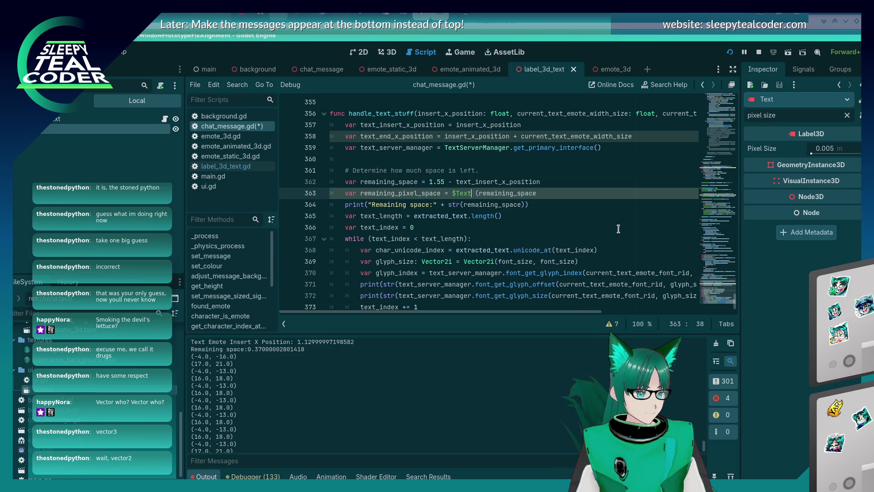
pyautogui.write('340 -')
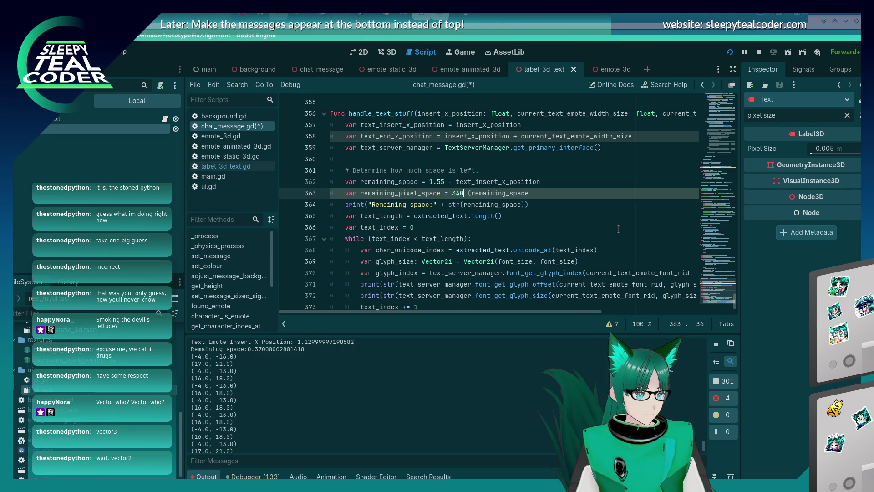
pyautogui.press('End')
pyautogui.write('*')
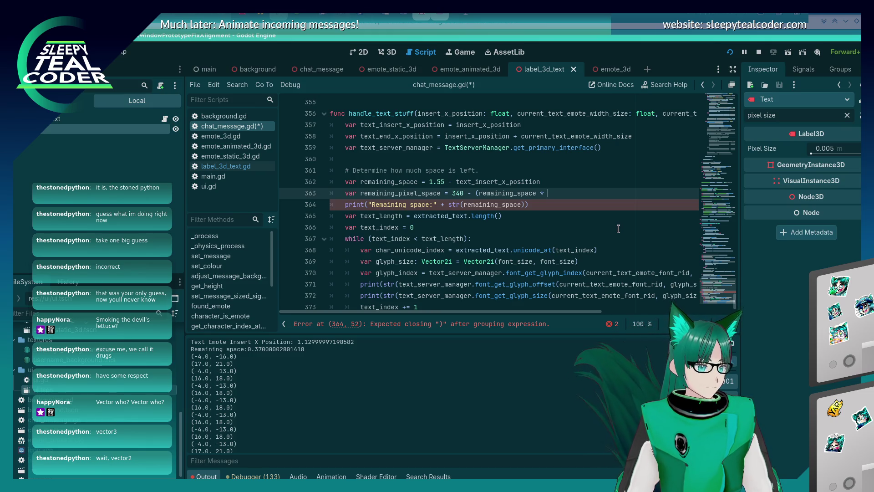
pyautogui.press('BackSpace')
pyautogui.press('BackSpace')
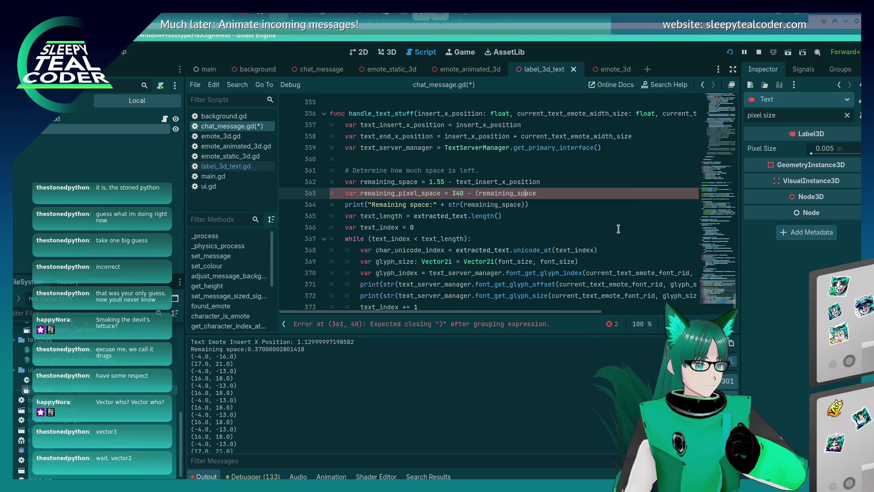
pyautogui.hotkey('alt', 'Tab')
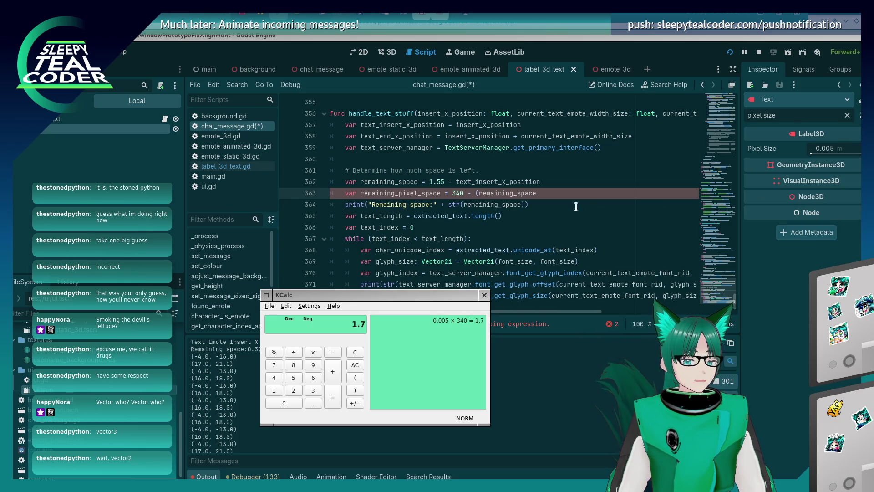
# Put the cursor at the end of line 363 in the Godot script editor
pyautogui.moveTo(472, 179)
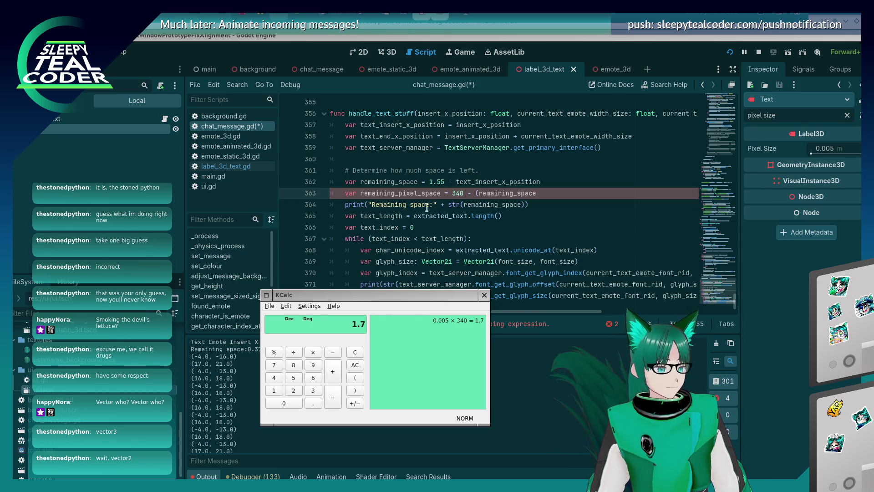
pyautogui.click(510, 195)
pyautogui.click(553, 182)
pyautogui.click(557, 189)
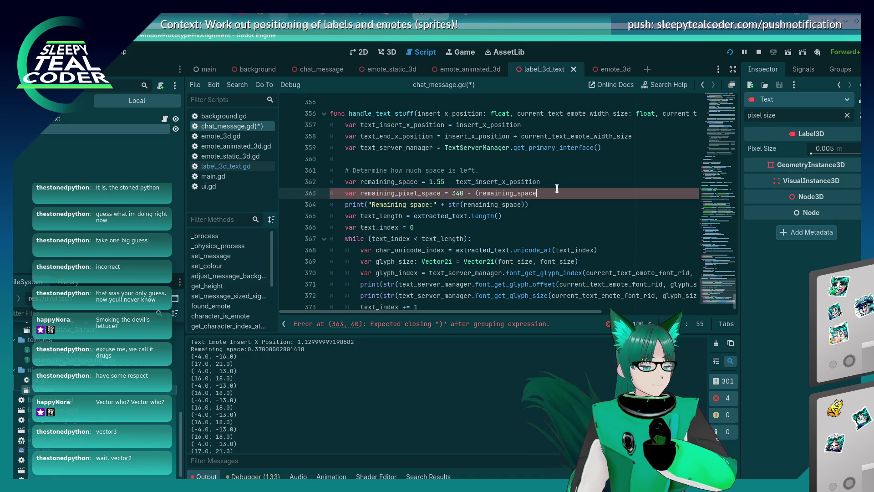
# Calculate 0.78 / 0.005 = 156 in KCalc, then go back to line 363
pyautogui.hotkey('alt', 'Tab')
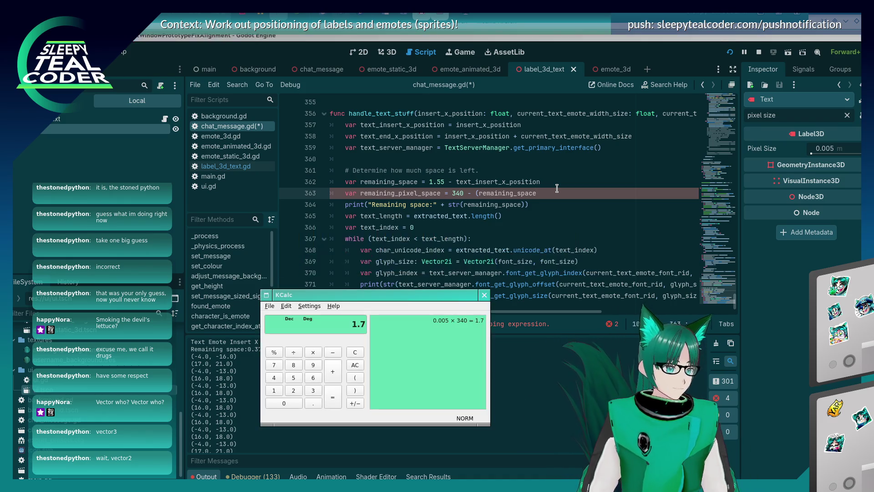
pyautogui.write('0.')
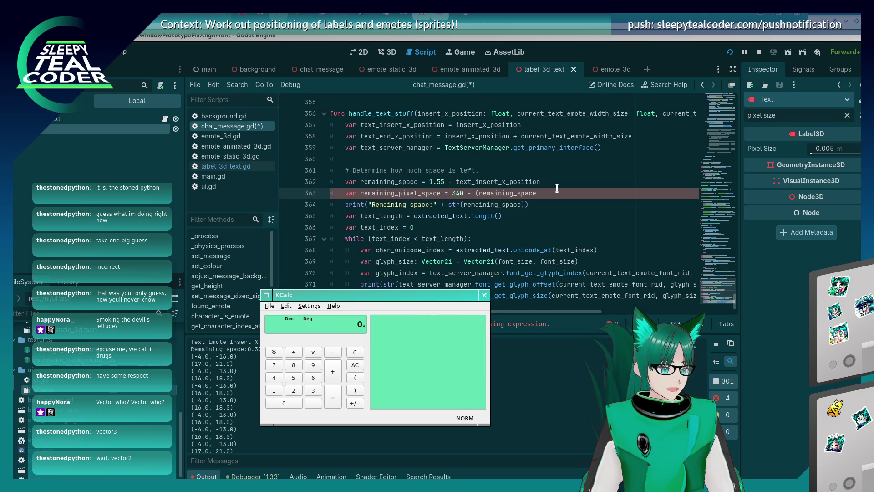
pyautogui.write('78/0.005')
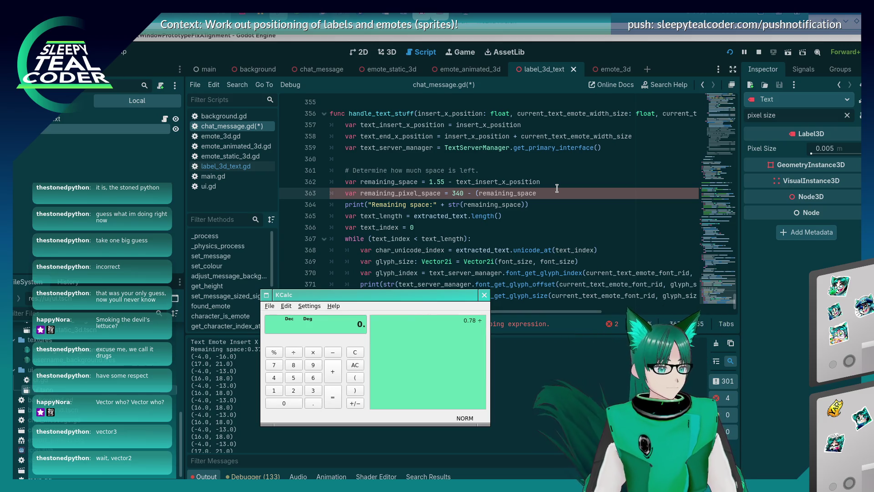
pyautogui.press('Return')
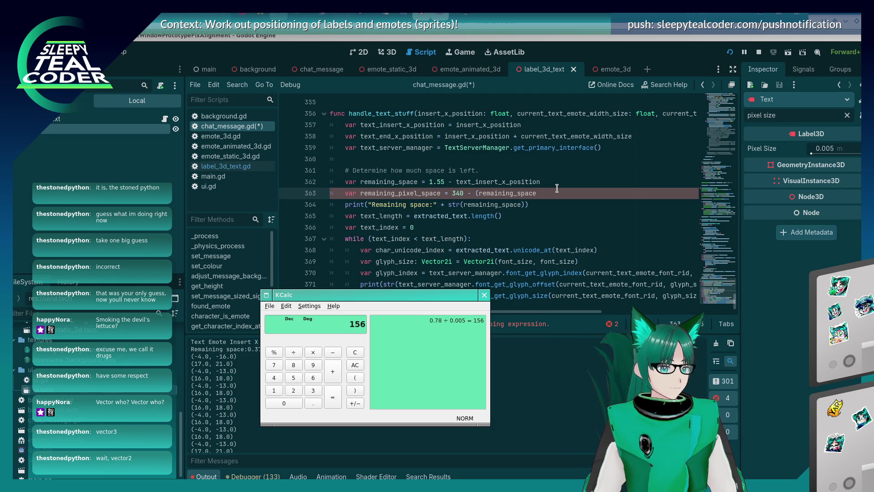
pyautogui.click(557, 188)
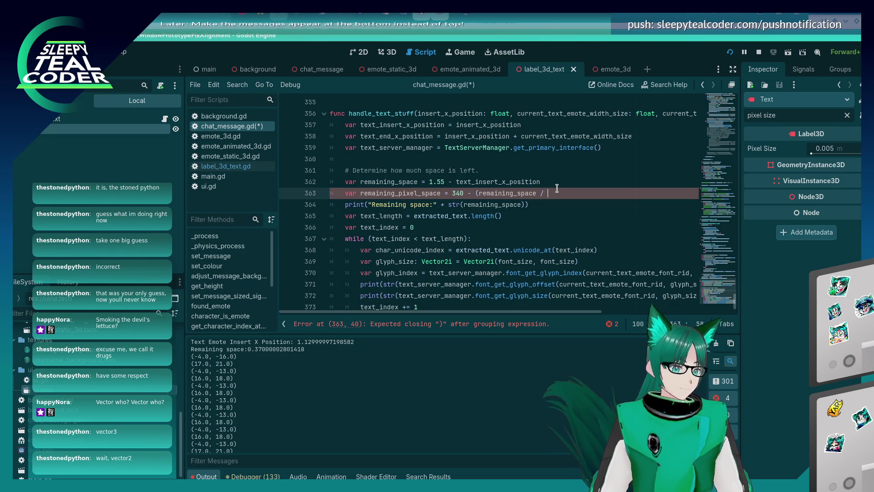
# Finish line 363 with '/ 0.005))', save the script, and show the label's 3D scene
pyautogui.write('/ 0.005)')
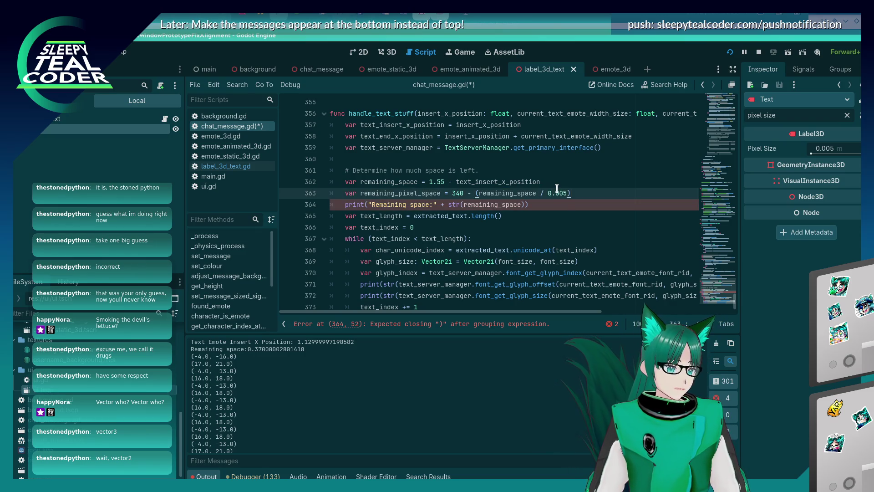
pyautogui.hotkey('ctrl', 's')
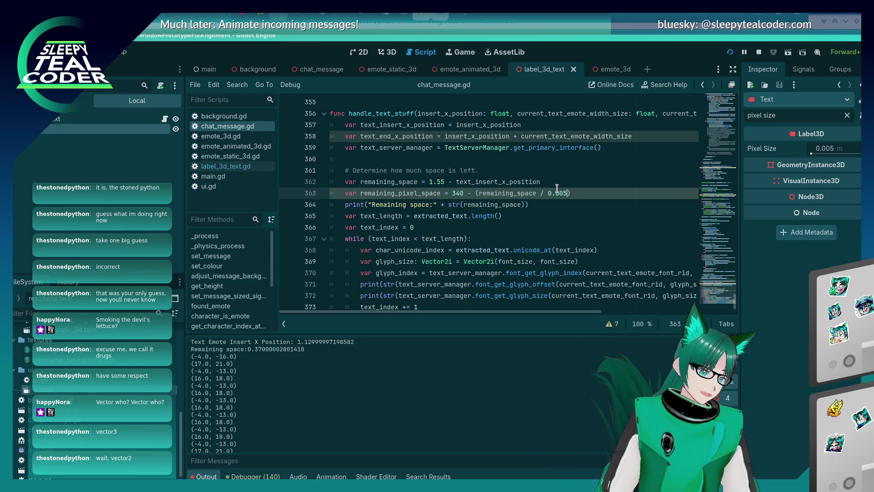
pyautogui.write('1')
pyautogui.click(386, 52)
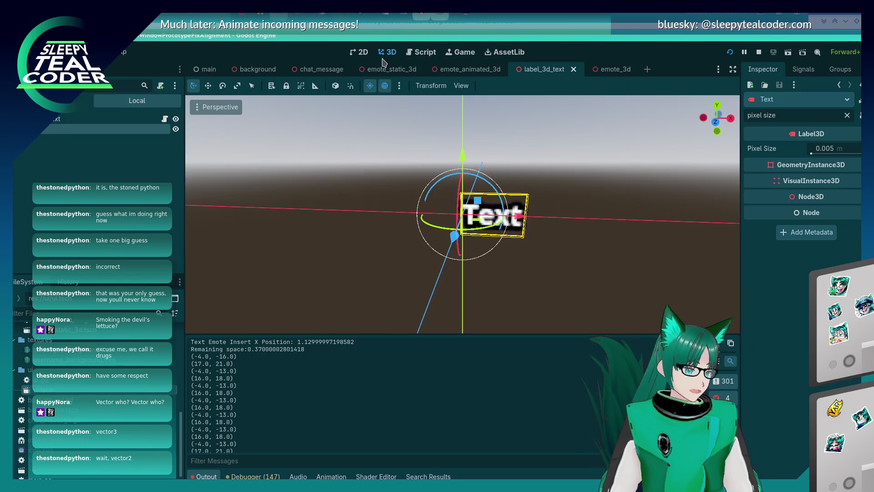
# Set the Text label's Label3D Pixel Size to 0.01 in the Inspector
pyautogui.click(565, 289)
pyautogui.click(519, 216)
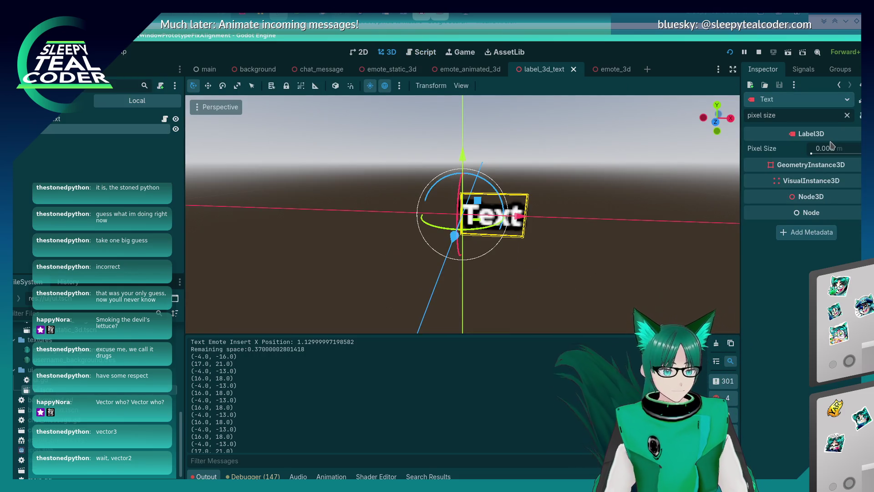
pyautogui.click(832, 147)
pyautogui.write('0.01')
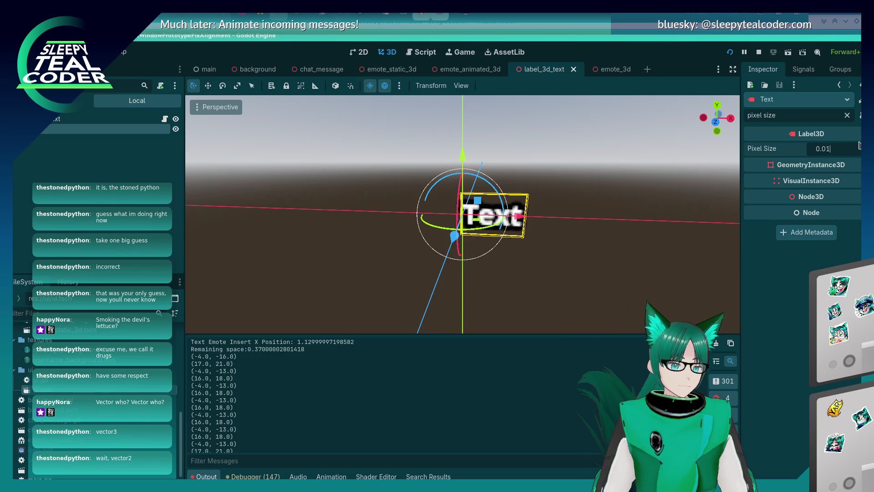
pyautogui.press('Return')
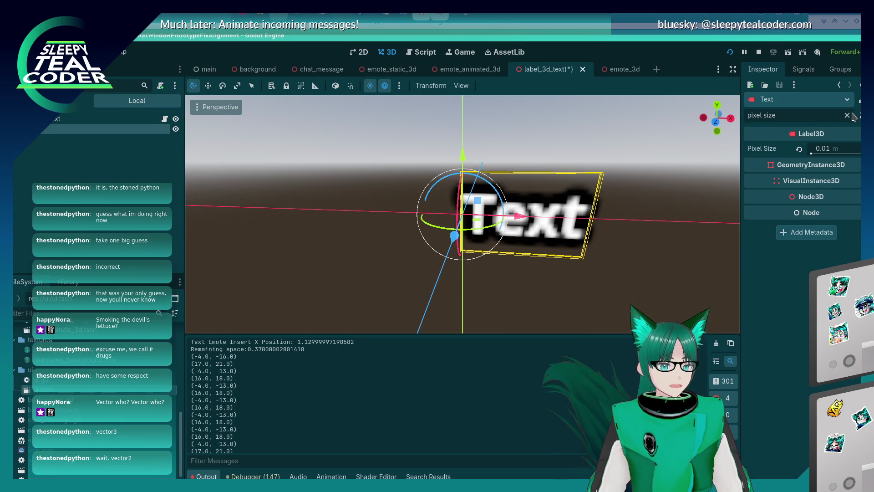
# Clear the Inspector filter, review the label's Font settings, then deselect the label
pyautogui.click(847, 115)
pyautogui.scroll(-2, 746, 412)
pyautogui.click(774, 237)
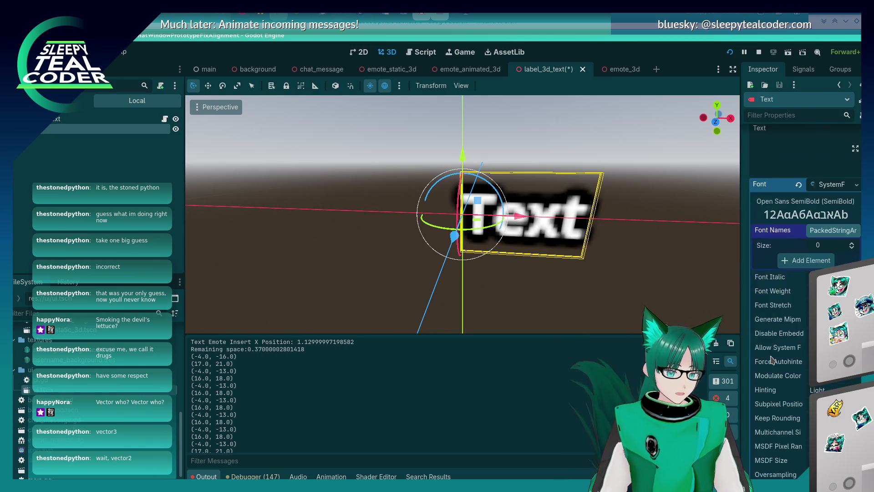
pyautogui.scroll(-3, 773, 359)
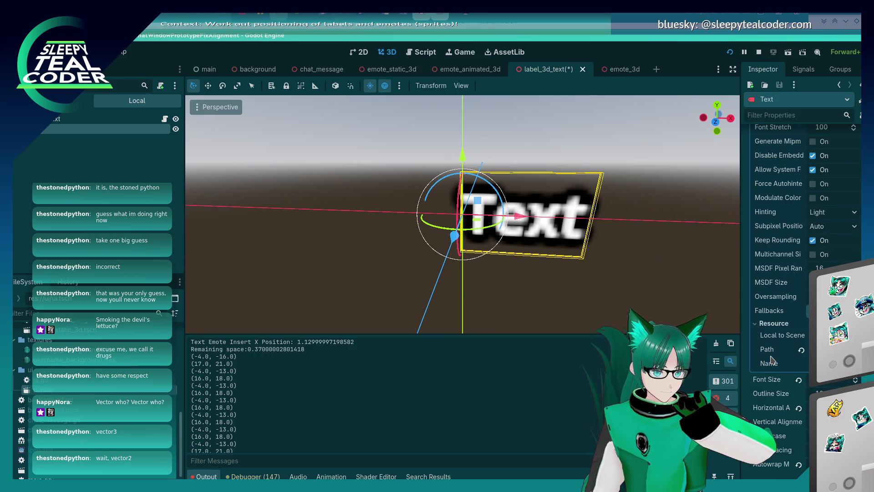
pyautogui.scroll(-2, 772, 360)
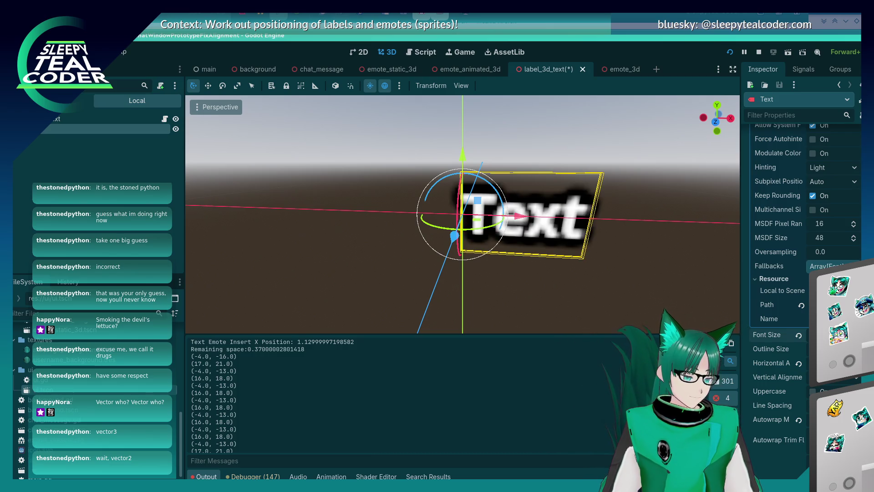
pyautogui.click(659, 315)
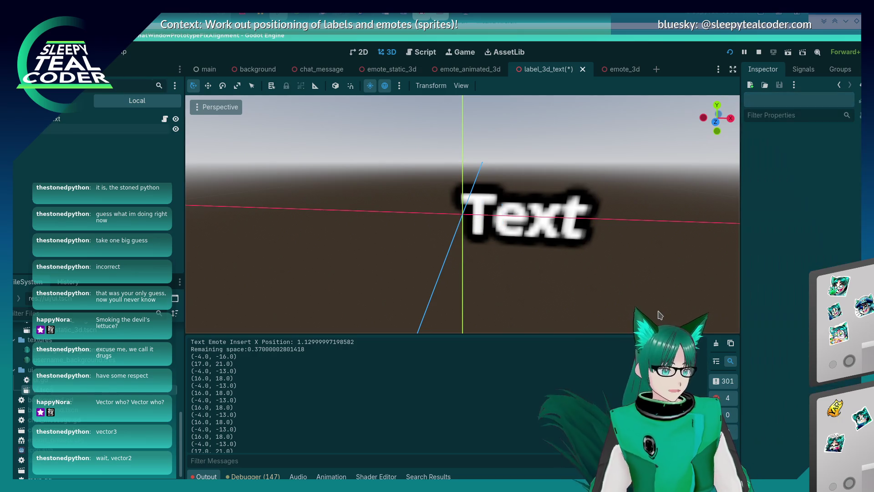